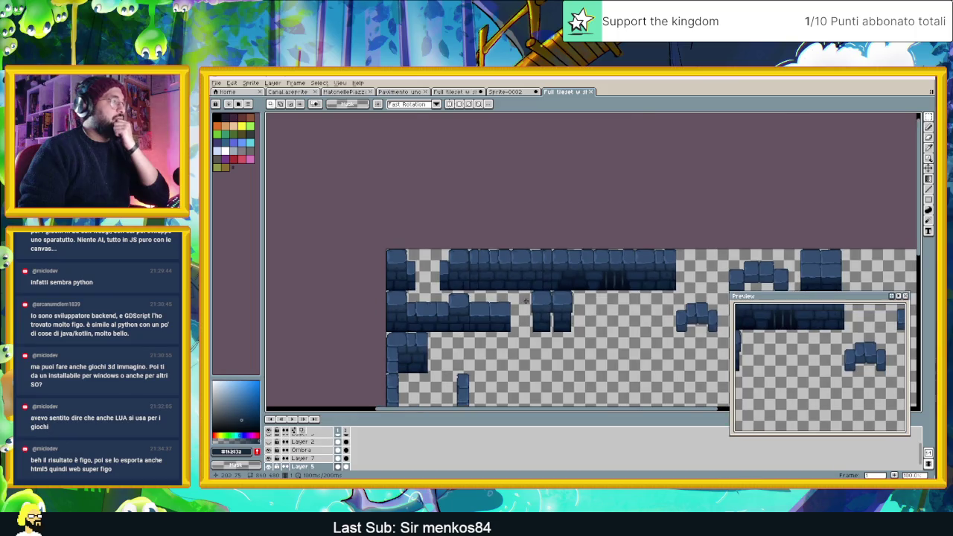
Hide the blue tile art layer and zoom into the grey shadow gradient.
scroll(312, 454, "down", 1)
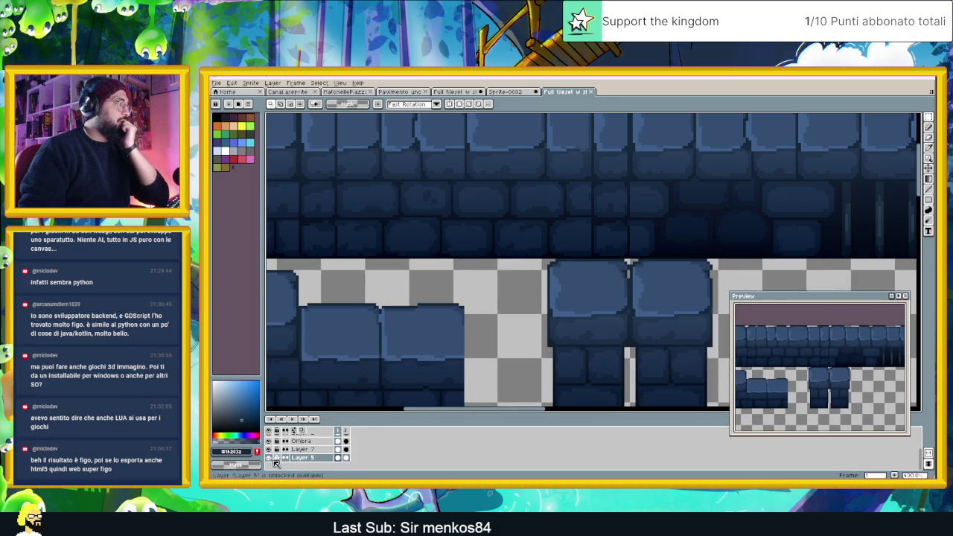
left_click(272, 458)
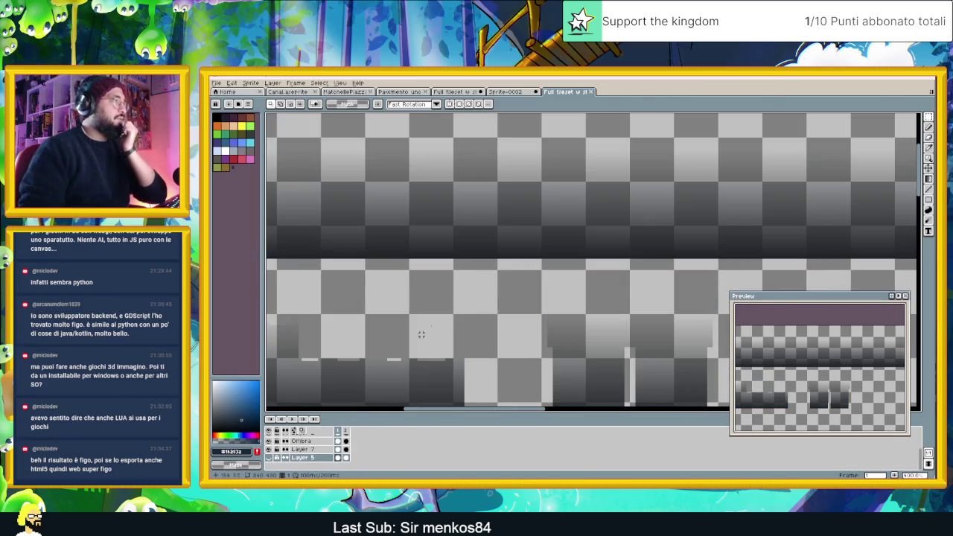
scroll(450, 285, "down", 3)
scroll(450, 285, "up", 1)
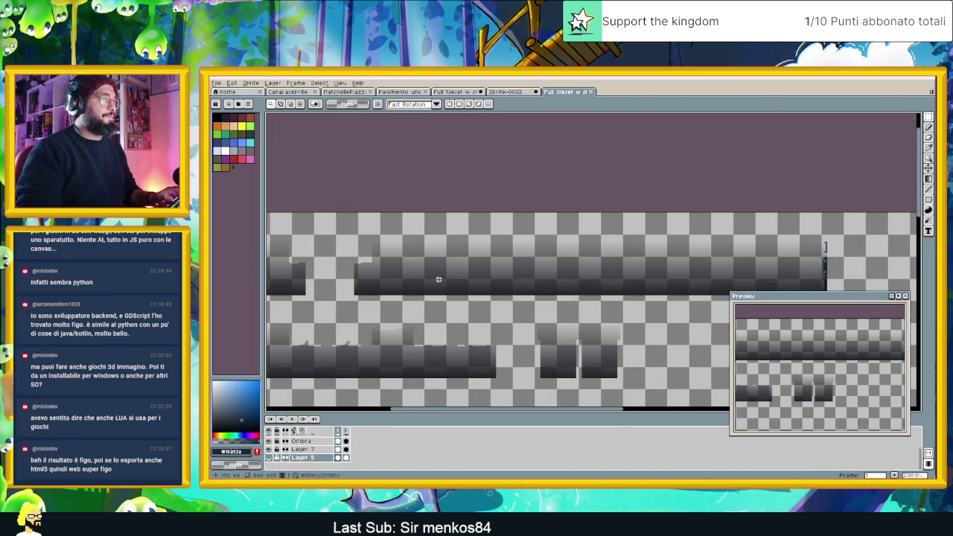
scroll(439, 279, "up", 1)
scroll(416, 303, "up", 2)
key("i")
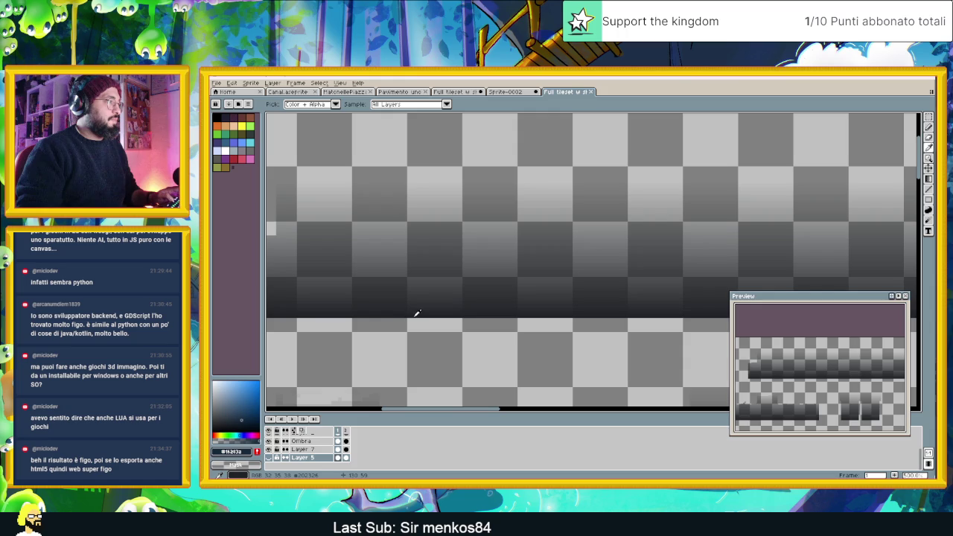
key("m")
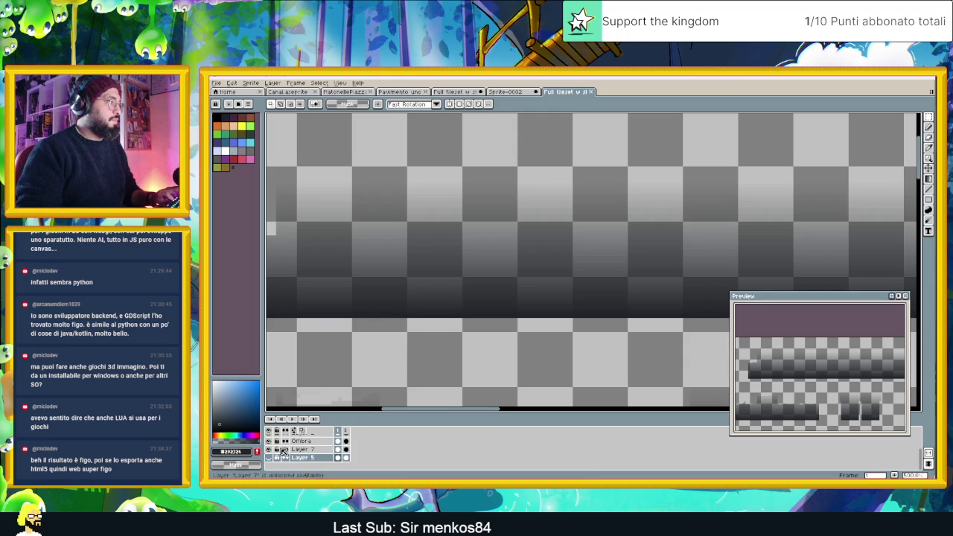
Toggle Layer 7 to compare the shading, sample its dark shade, and switch to Sprite-0002.
left_click(269, 450)
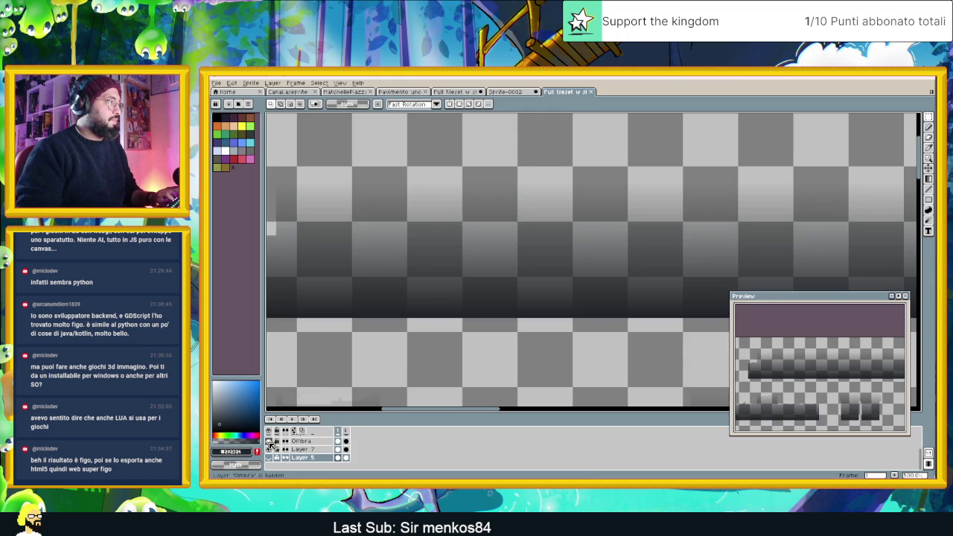
key("i")
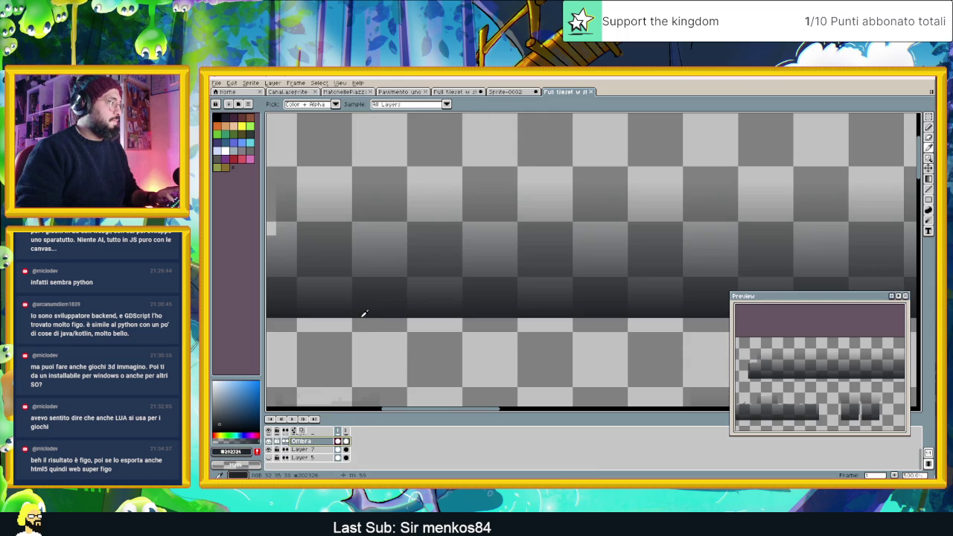
scroll(363, 313, "up", 2)
scroll(395, 302, "up", 2)
scroll(438, 312, "up", 2)
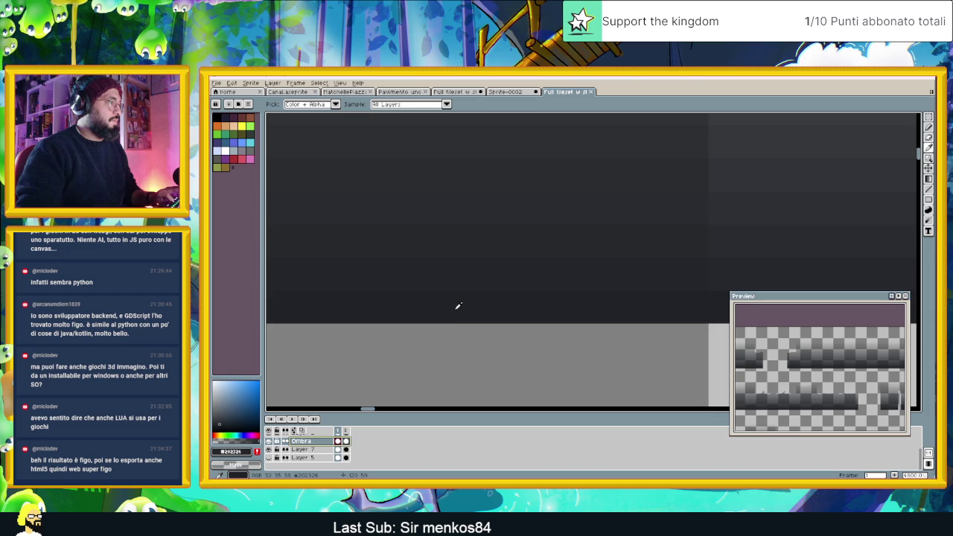
scroll(457, 306, "down", 2)
scroll(455, 307, "down", 2)
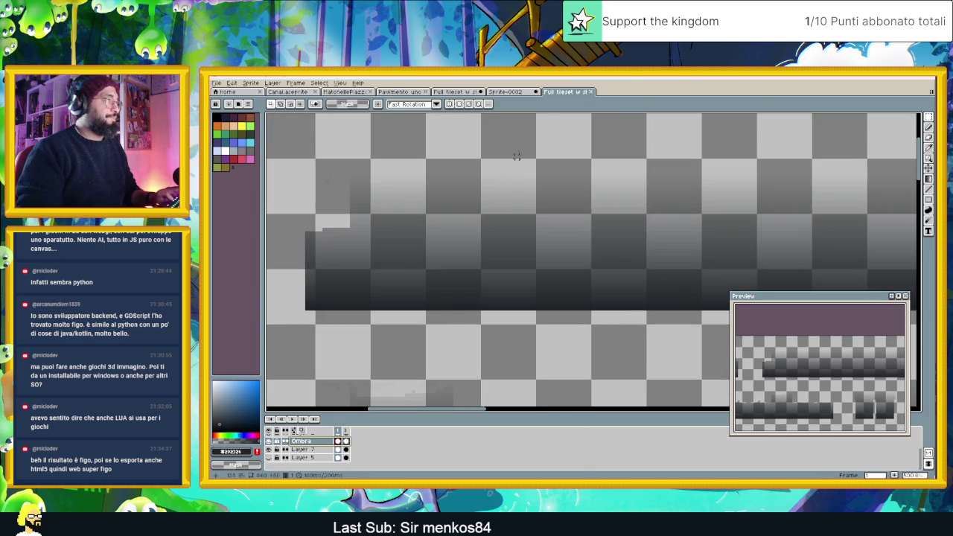
left_click(504, 91)
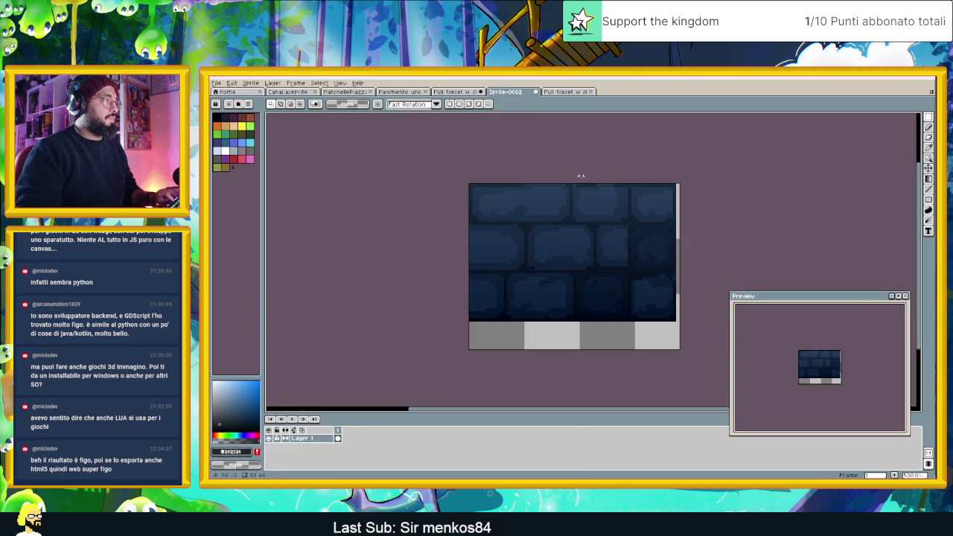
Add a new layer above Layer 1 in the brick sprite.
scroll(579, 177, "up", 1)
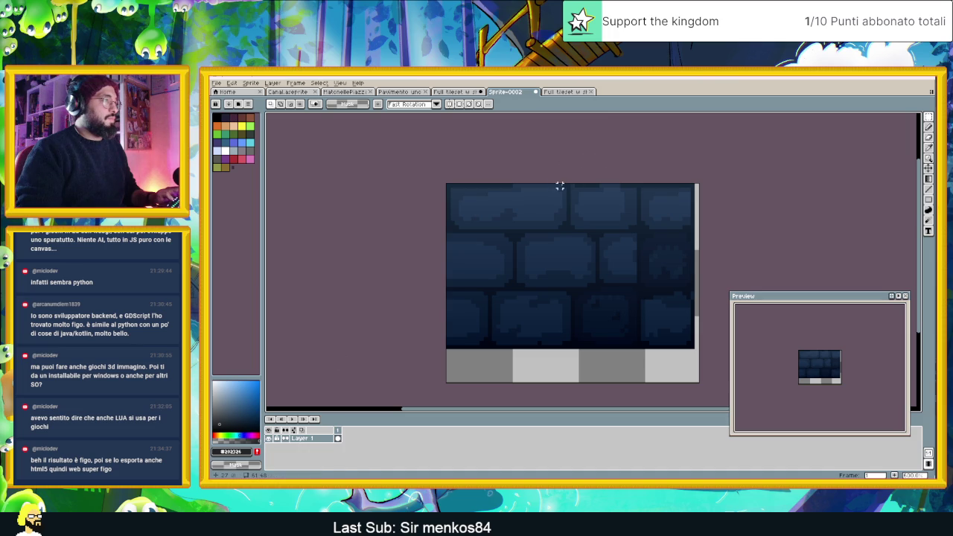
left_click(929, 178)
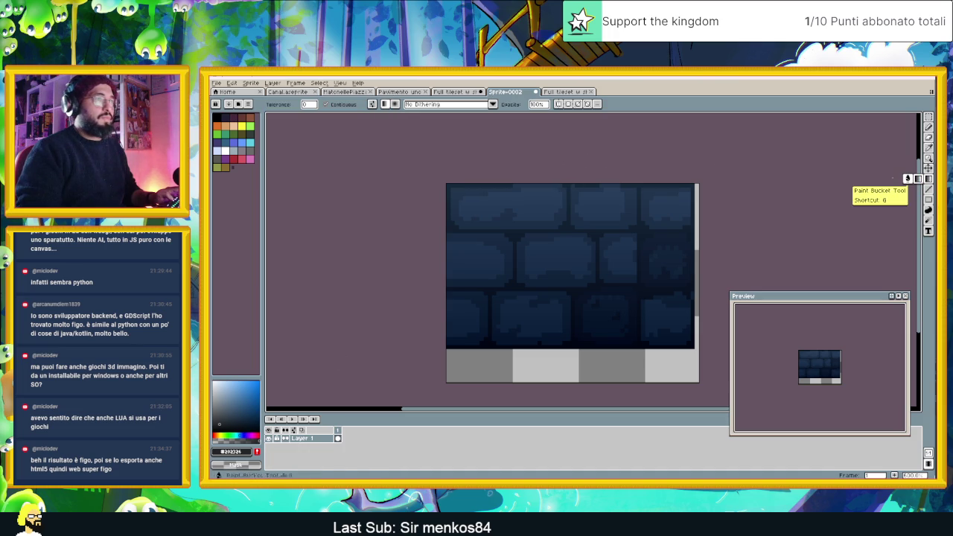
left_click(462, 105)
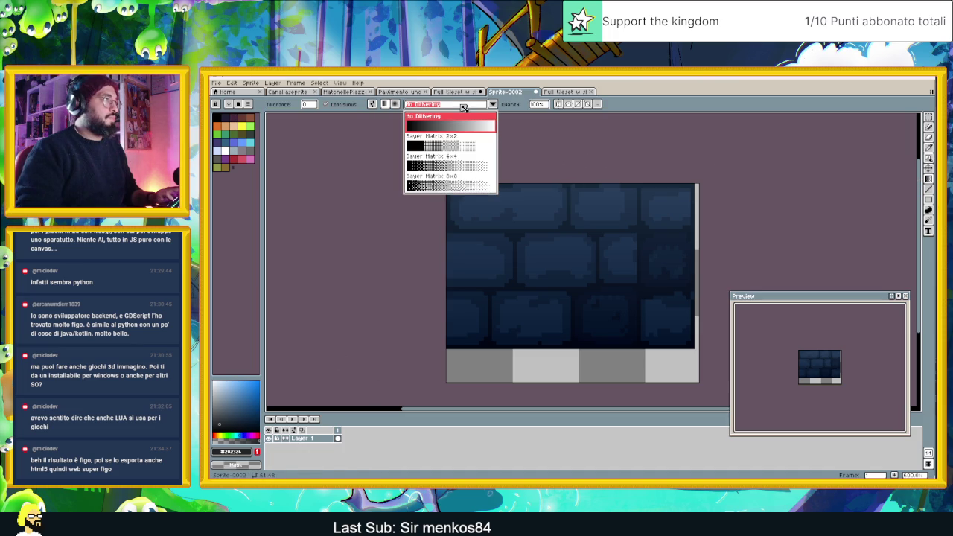
left_click(294, 441)
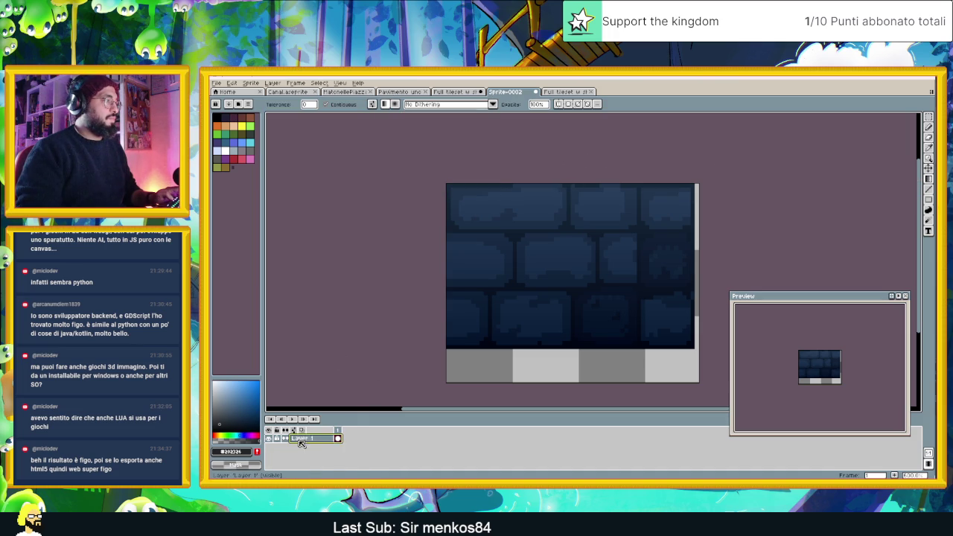
right_click(298, 440)
left_click(379, 426)
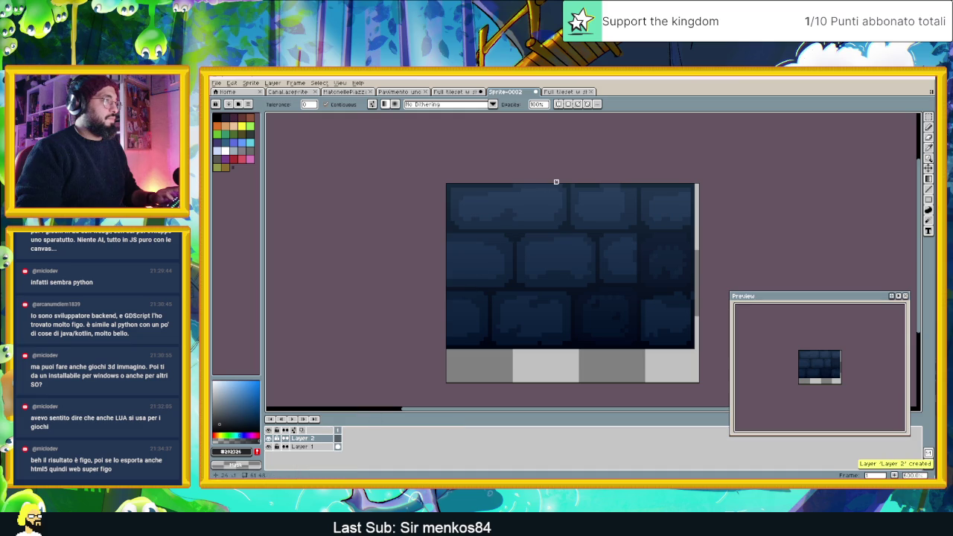
Draw a dark gradient from the sprite's top down across the bricks.
left_click_drag(564, 187, 560, 330)
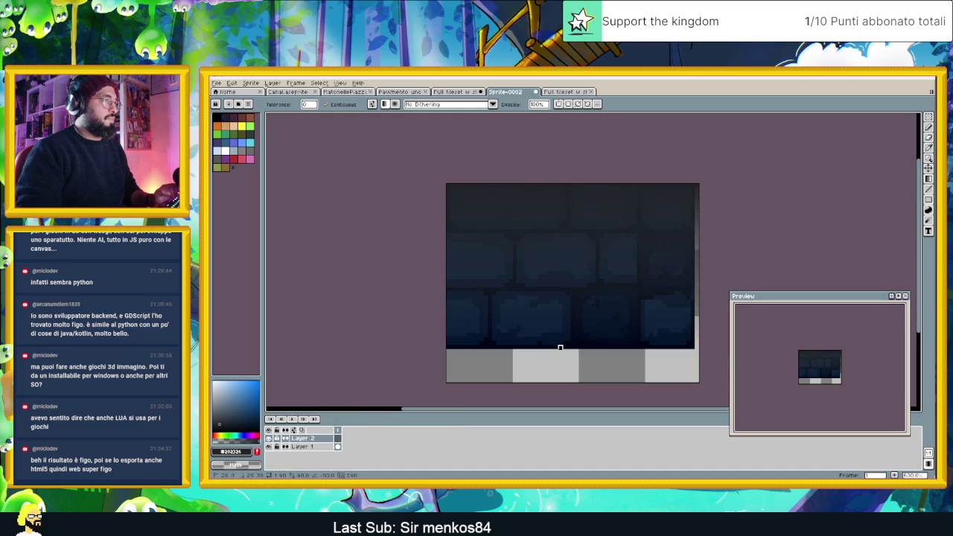
left_click_drag(560, 351, 560, 351)
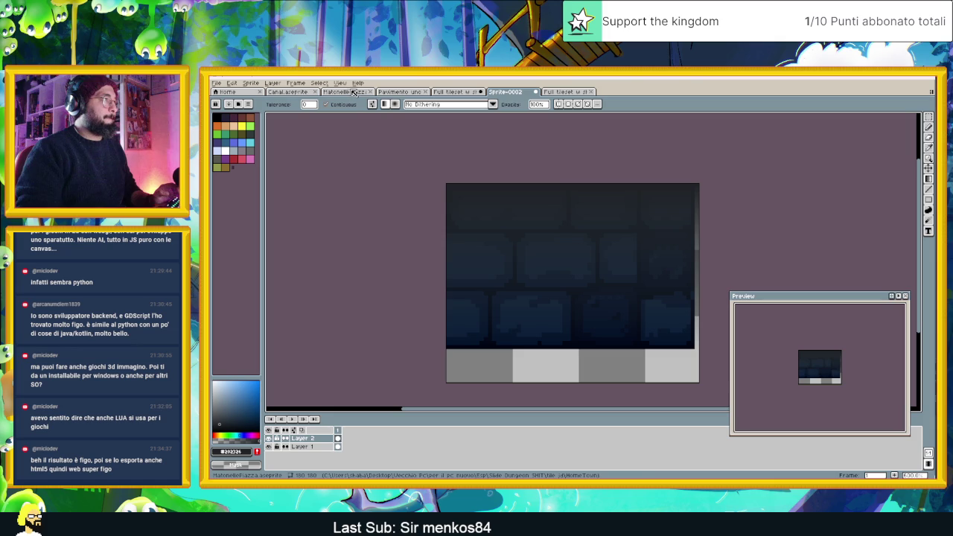
left_click(456, 92)
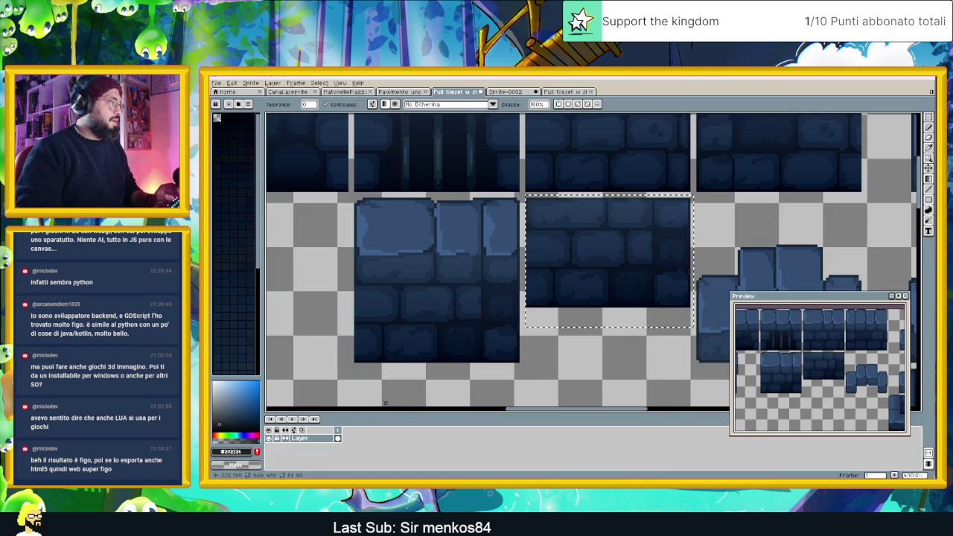
In the shadowed full tileset, check the Ombra layer's properties without changing them.
left_click(566, 91)
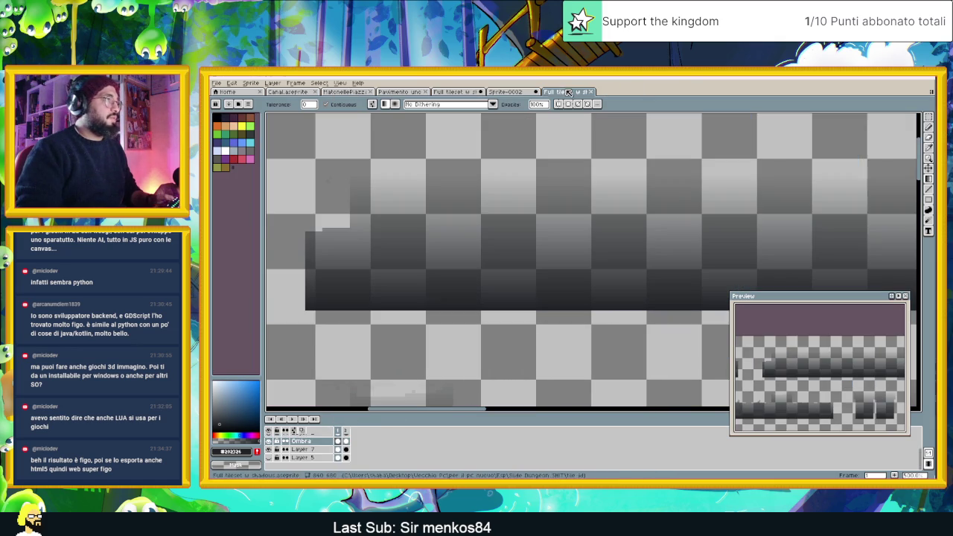
double_click(318, 445)
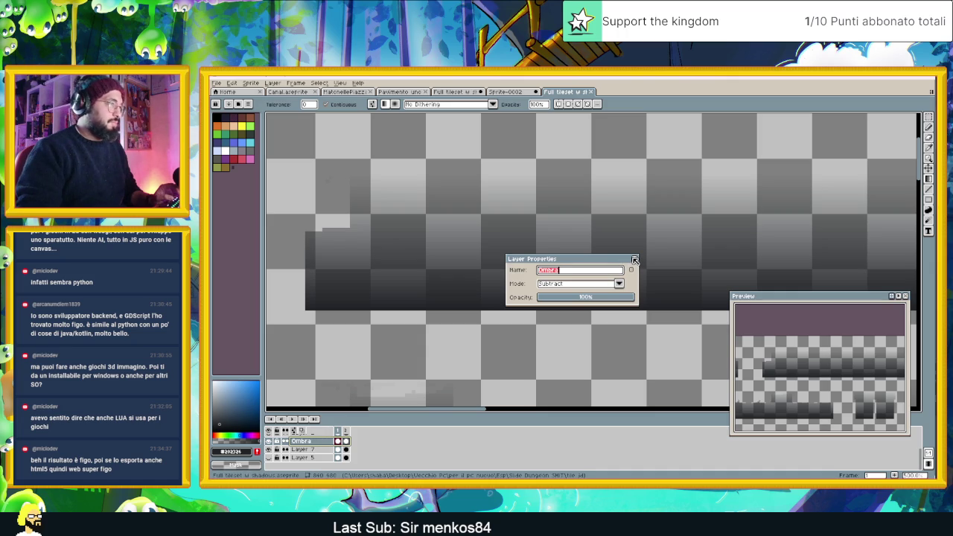
left_click(634, 260)
Make the blue tile art layer visible again and go back to Sprite-0002.
left_click_drag(301, 441, 270, 461)
scroll(298, 450, "down", 2)
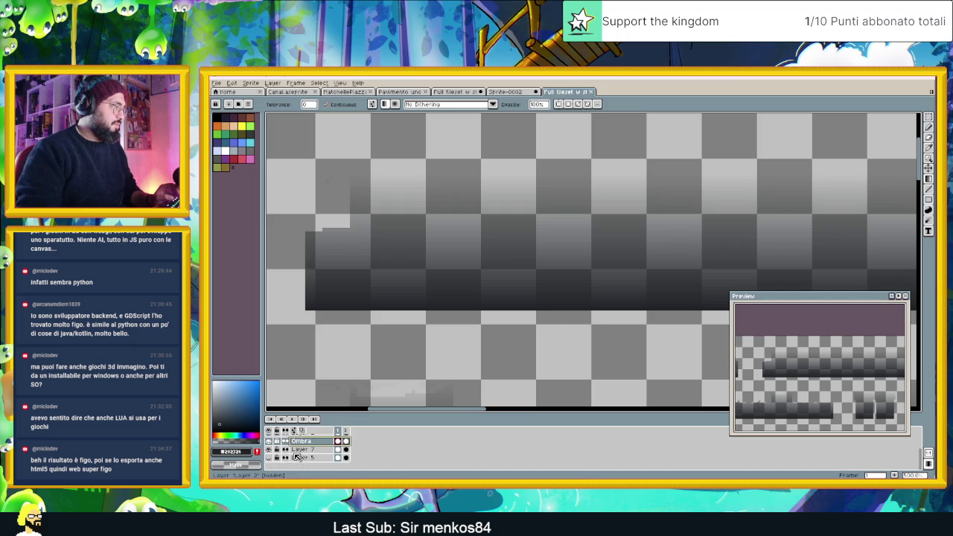
scroll(393, 361, "down", 3)
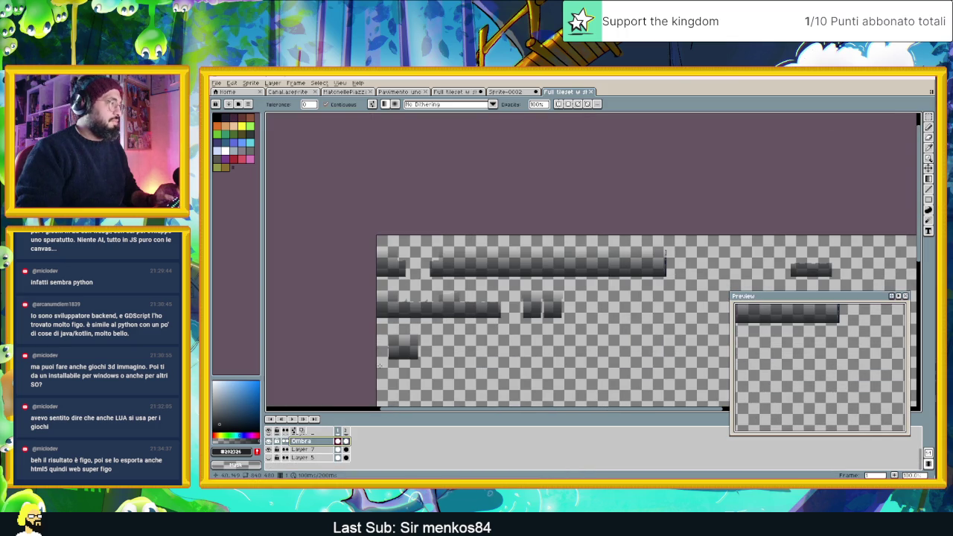
left_click(269, 457)
left_click(269, 458)
left_click(269, 457)
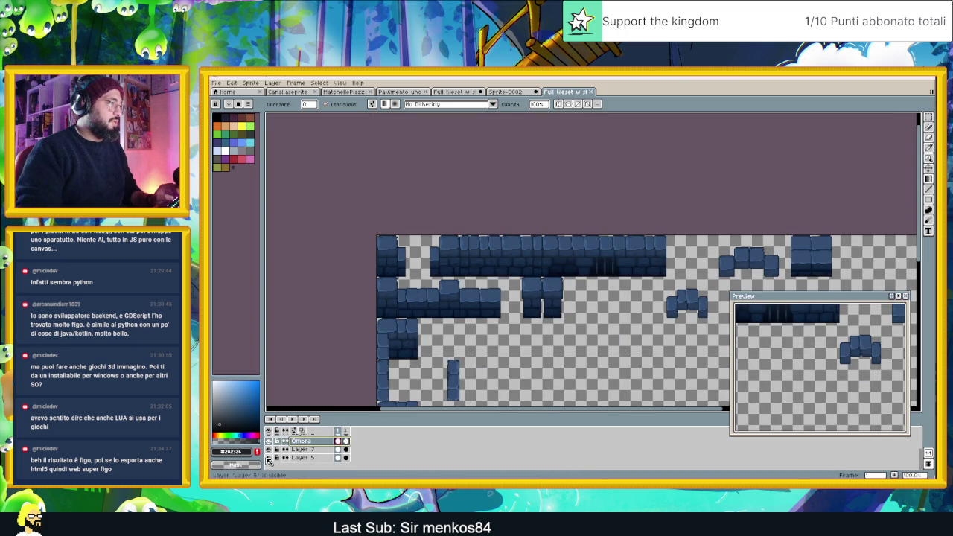
left_click(506, 91)
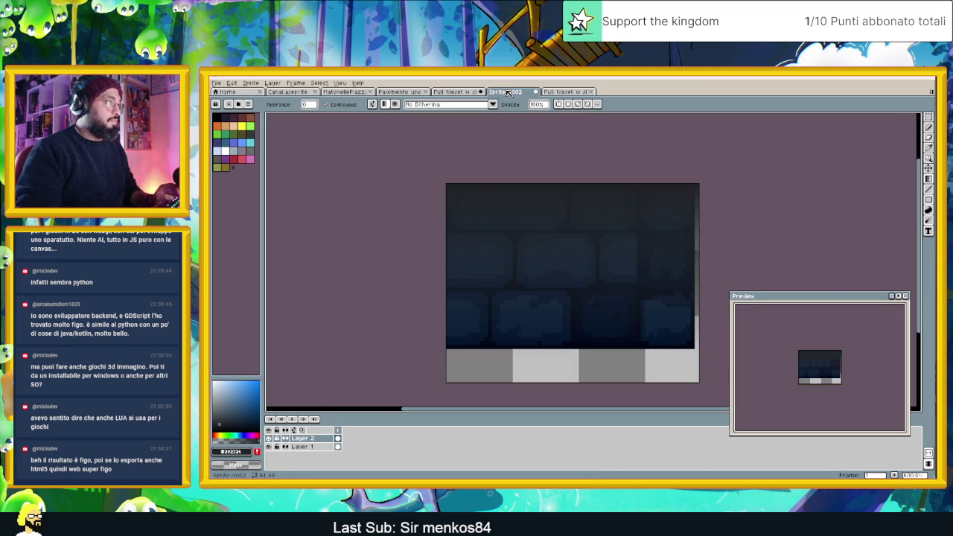
Set the gradient layer Layer 2 to Subtract blending.
double_click(302, 438)
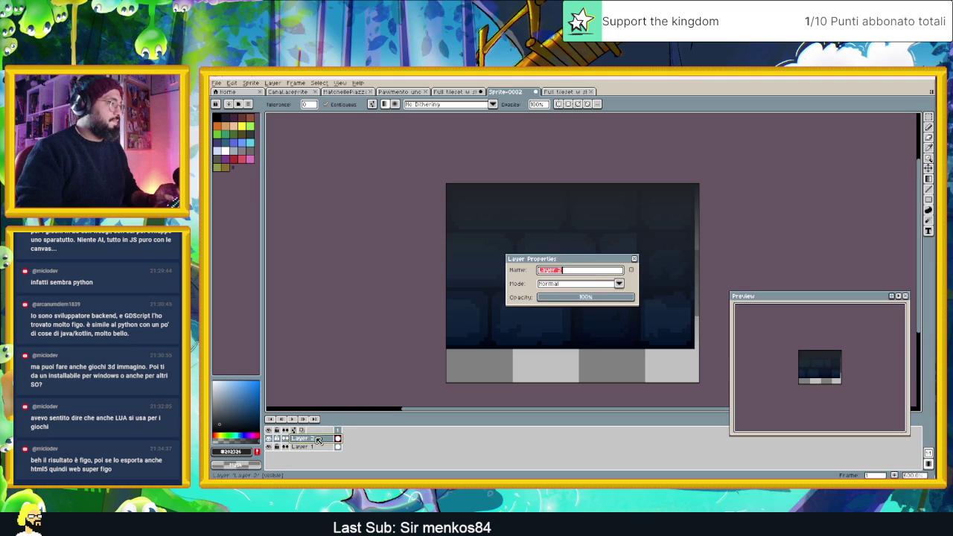
left_click(618, 285)
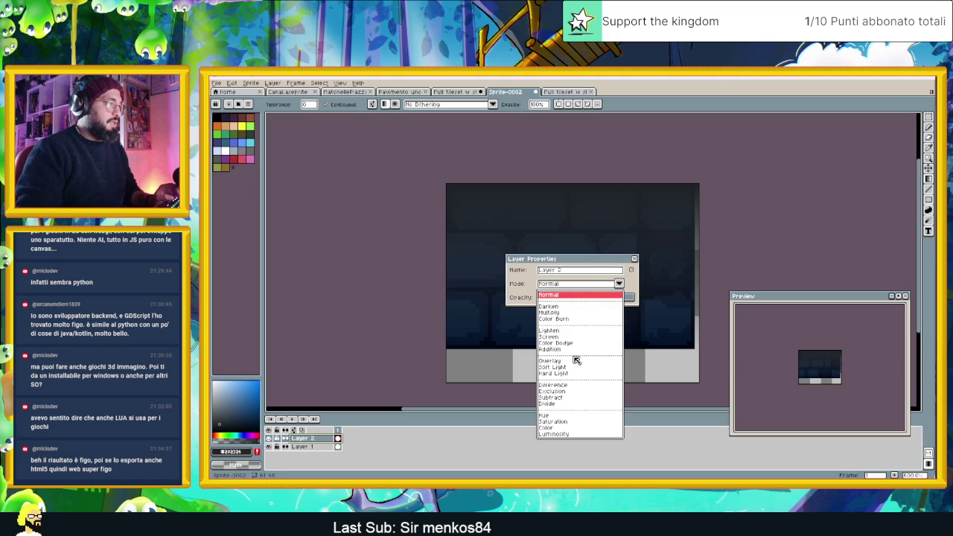
left_click(568, 398)
left_click(633, 261)
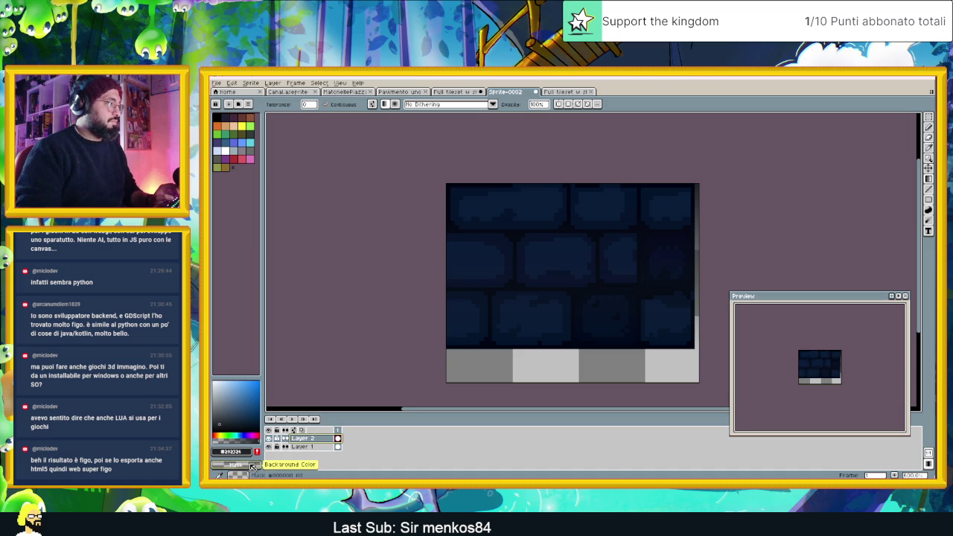
Remove the gradient layer and add a fresh empty Layer 2 above Layer 1.
right_click(242, 429)
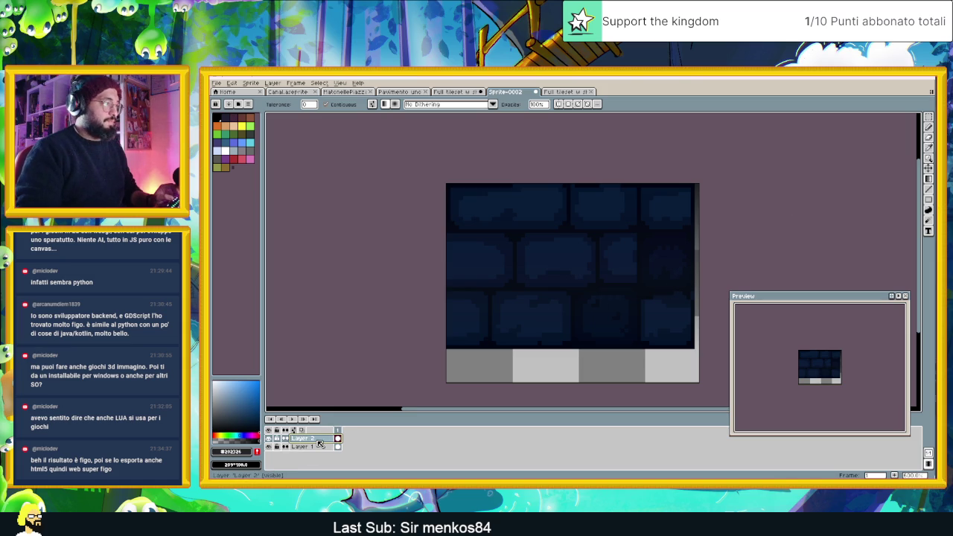
key("Delete")
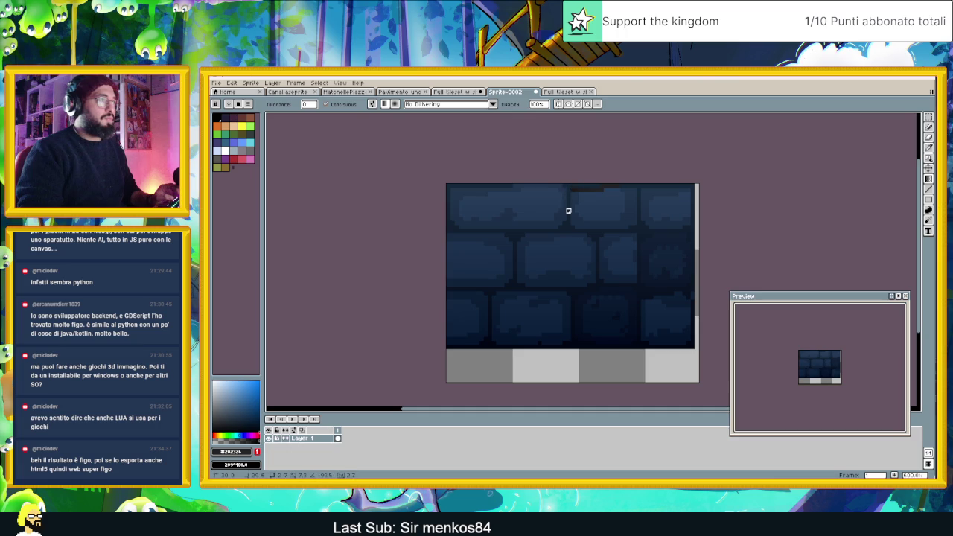
key("ctrl+z")
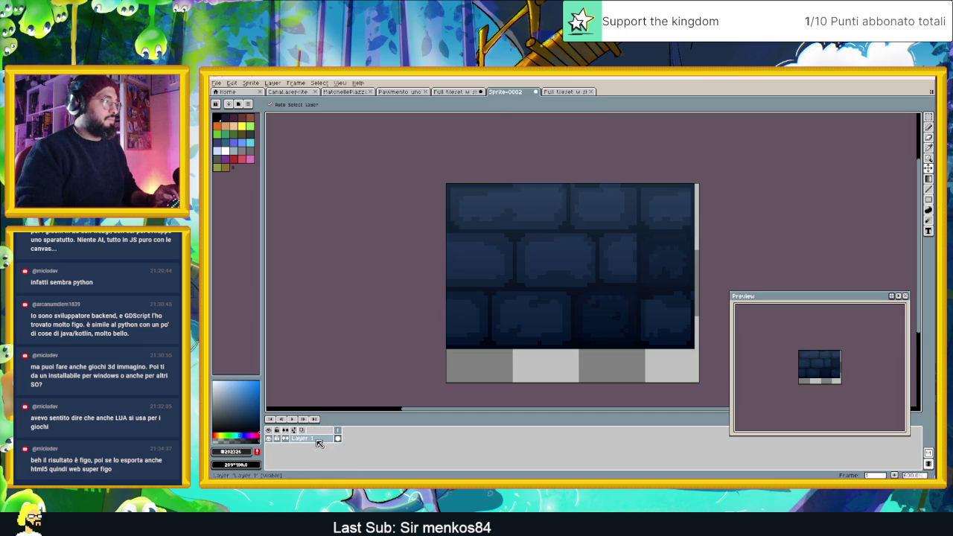
right_click(316, 439)
left_click(396, 426)
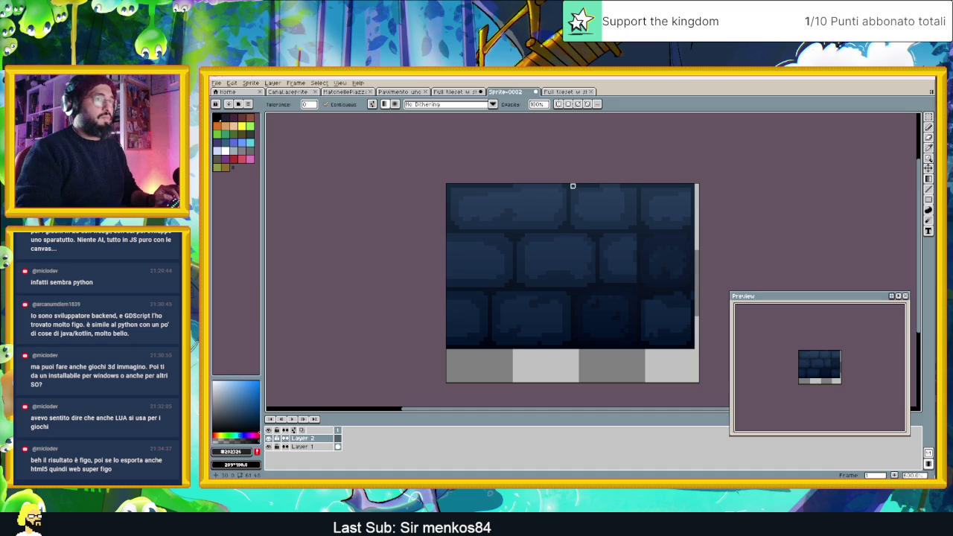
Try a gray-to-black gradient on the new layer, then undo it.
left_click(573, 186)
key("ctrl+z")
left_click_drag(571, 190, 585, 293)
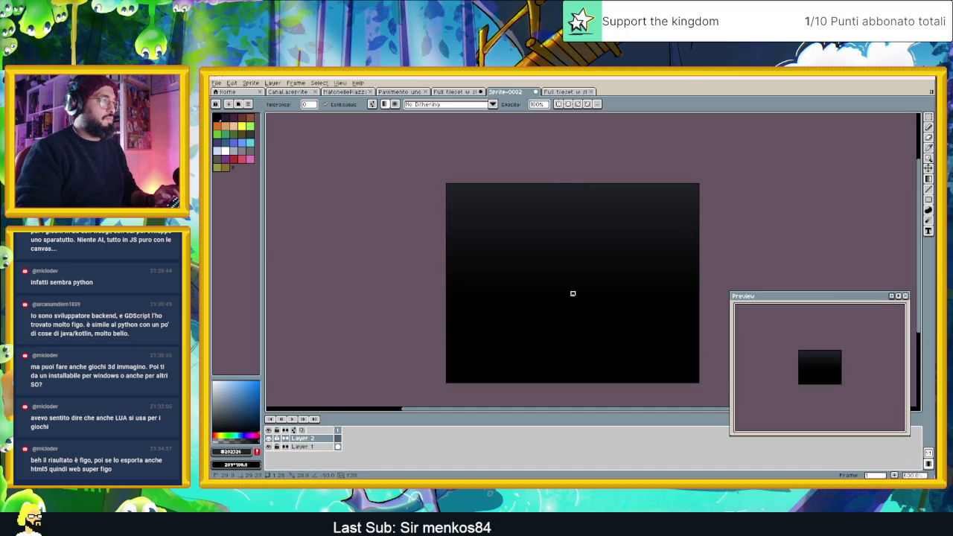
key("ctrl+z")
Set Layer 2's blend mode to Subtract.
double_click(302, 438)
left_click(566, 286)
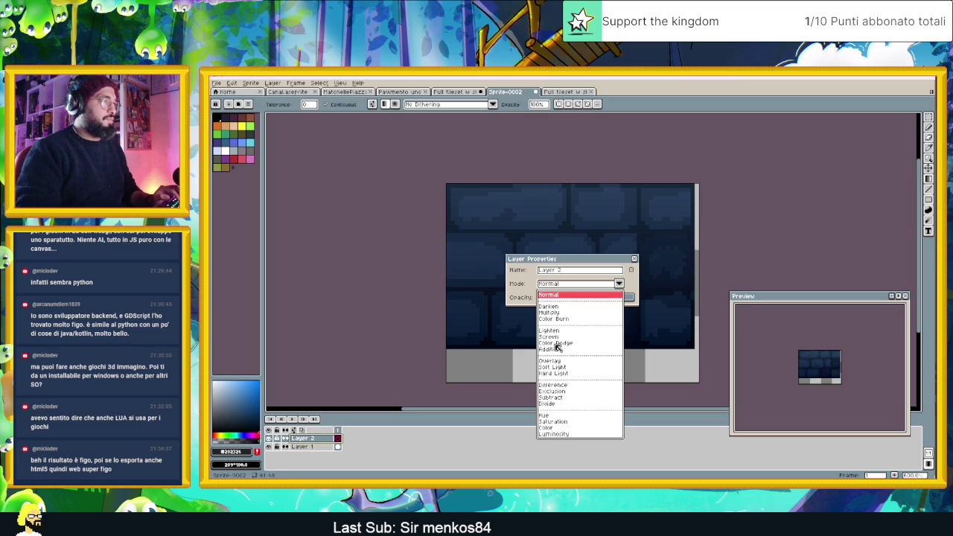
left_click(562, 399)
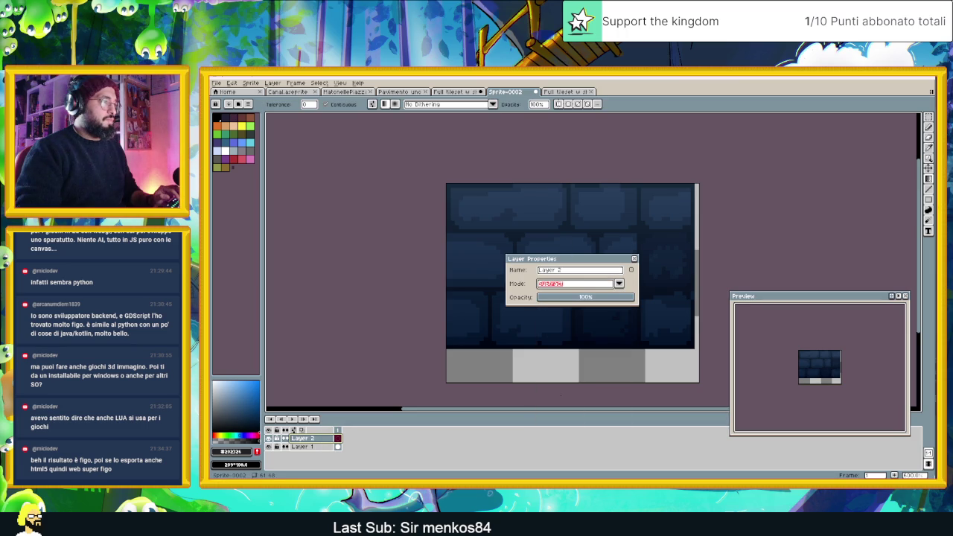
left_click(635, 259)
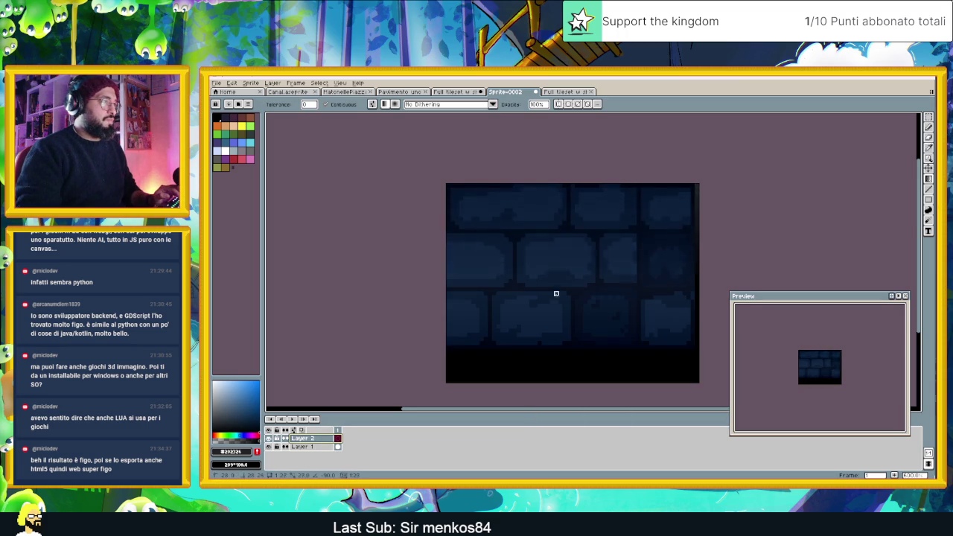
Try several gradients over the bricks from different directions, then undo them all.
mouse_move(556, 355)
left_mouse_down()
mouse_move(560, 198)
mouse_move(551, 257)
left_mouse_up()
key("ctrl+z")
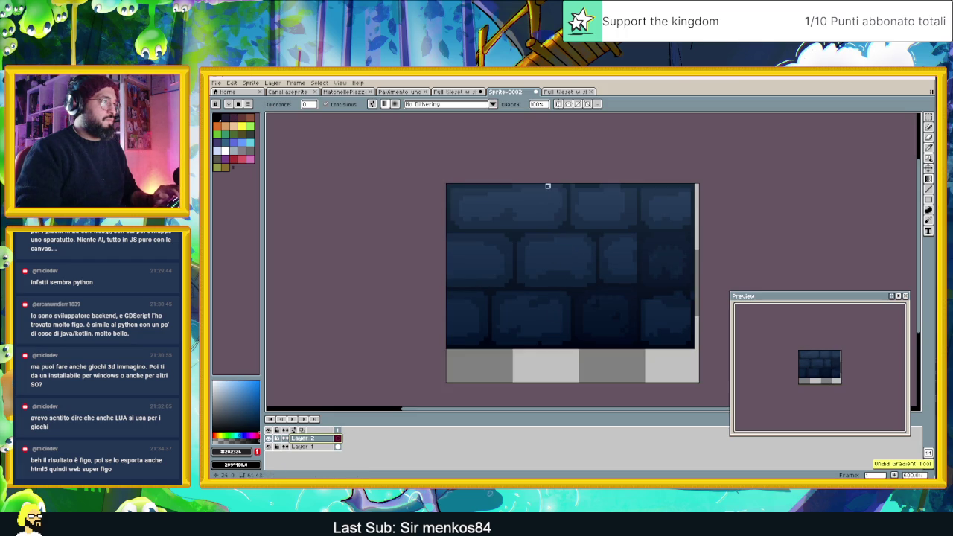
mouse_move(548, 186)
left_mouse_down()
mouse_move(539, 281)
mouse_move(523, 313)
mouse_move(461, 235)
mouse_move(521, 185)
mouse_move(563, 206)
mouse_move(634, 289)
mouse_move(613, 329)
mouse_move(573, 350)
mouse_move(555, 253)
mouse_move(556, 310)
left_mouse_up()
mouse_move(556, 351)
left_mouse_down()
mouse_move(552, 268)
mouse_move(623, 238)
mouse_move(668, 323)
mouse_move(633, 221)
mouse_move(602, 252)
mouse_move(692, 287)
mouse_move(804, 189)
mouse_move(511, 145)
mouse_move(472, 193)
mouse_move(484, 209)
left_mouse_up()
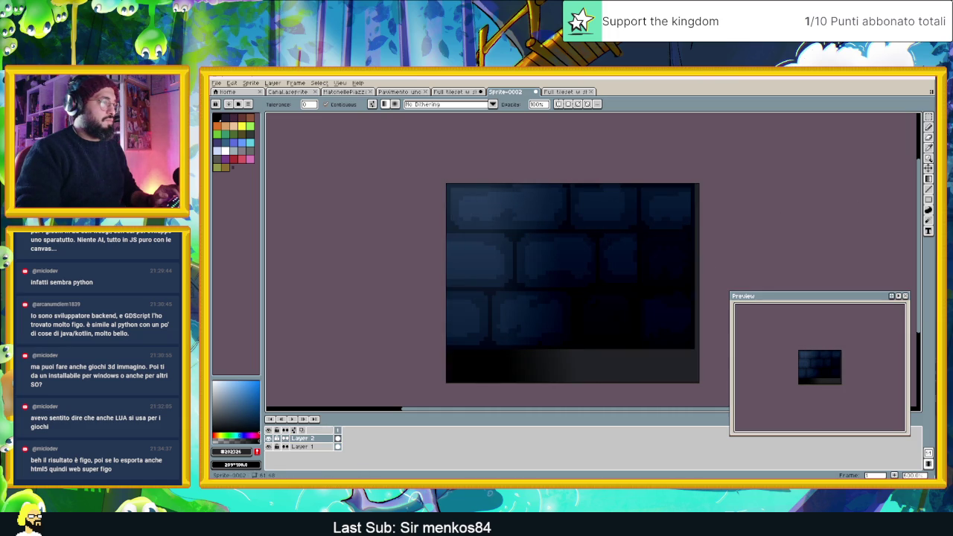
key("ctrl+z")
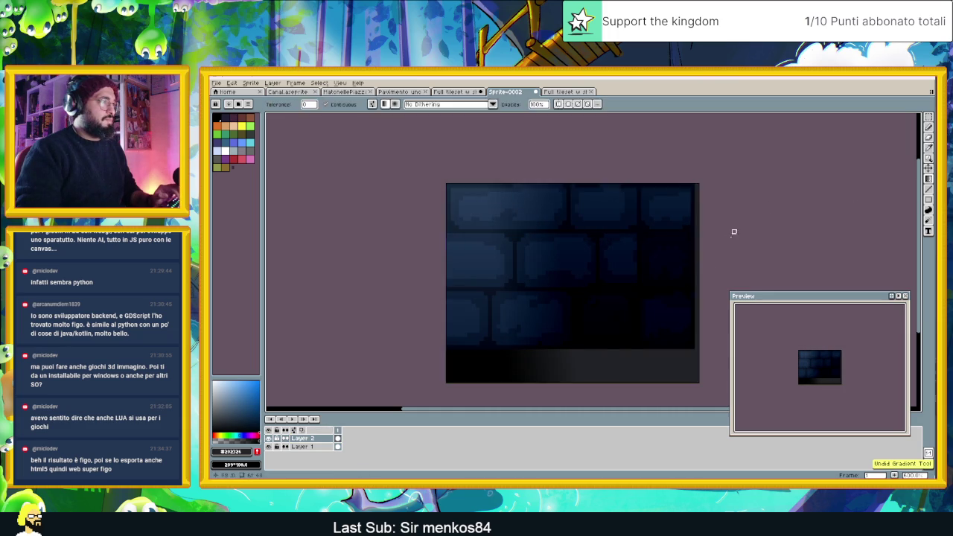
key("ctrl+z")
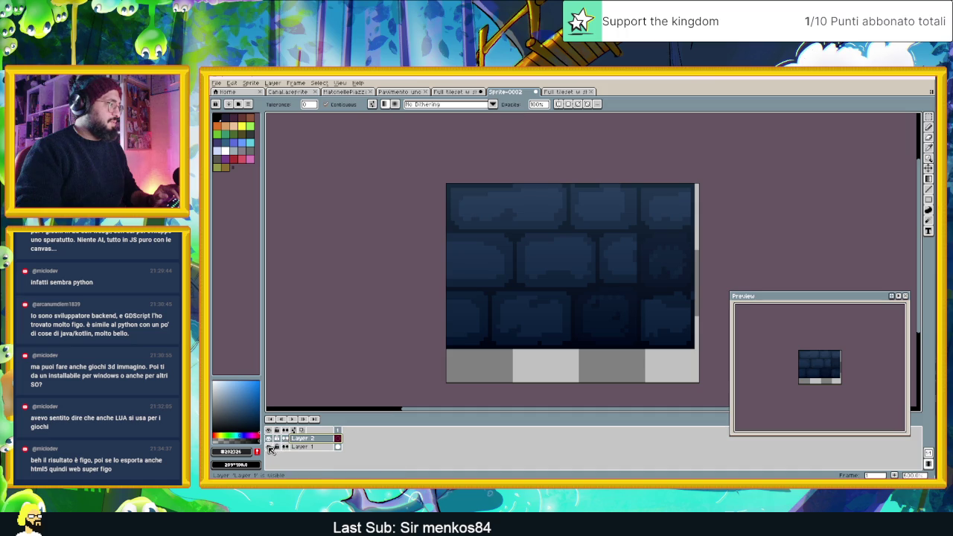
Give Layer 2 Normal blending at about 73% opacity.
double_click(306, 441)
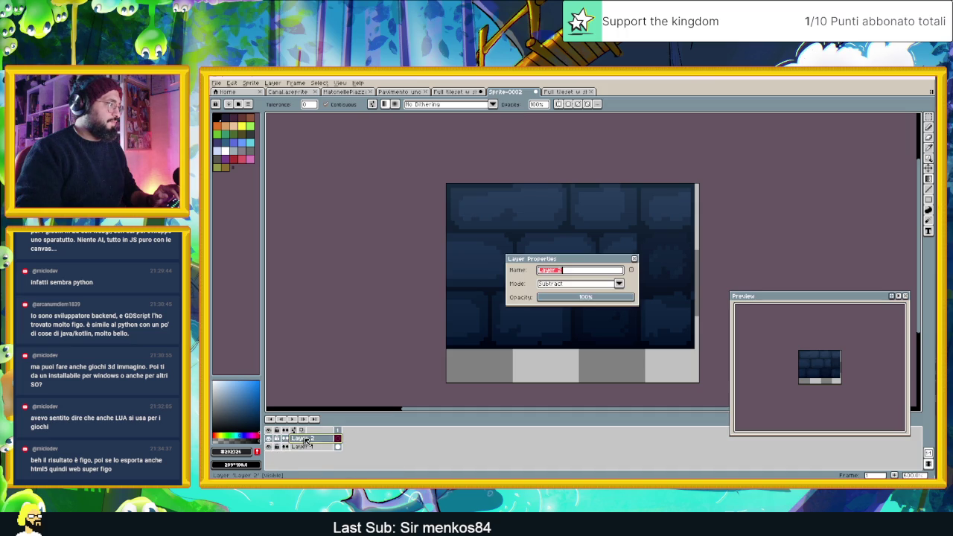
left_click(606, 297)
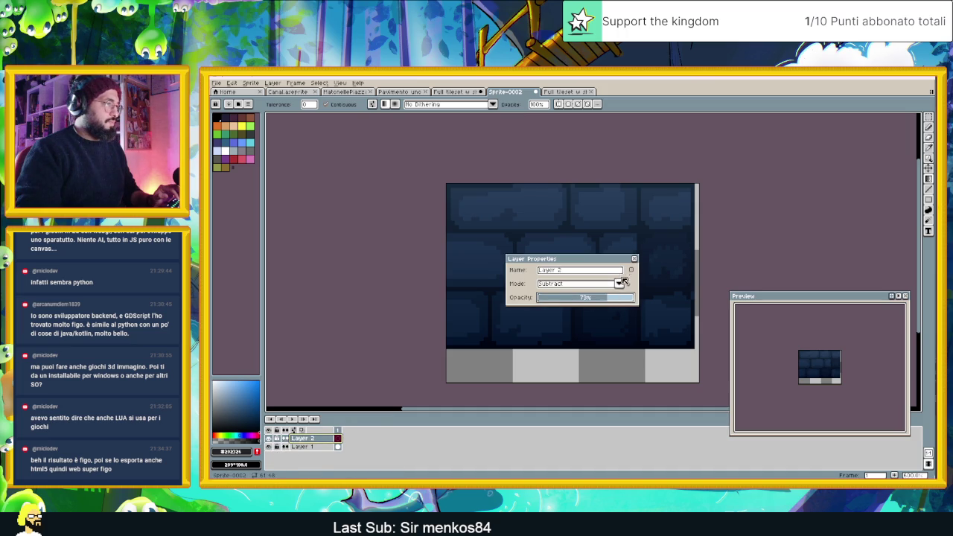
left_click(619, 283)
left_click(577, 297)
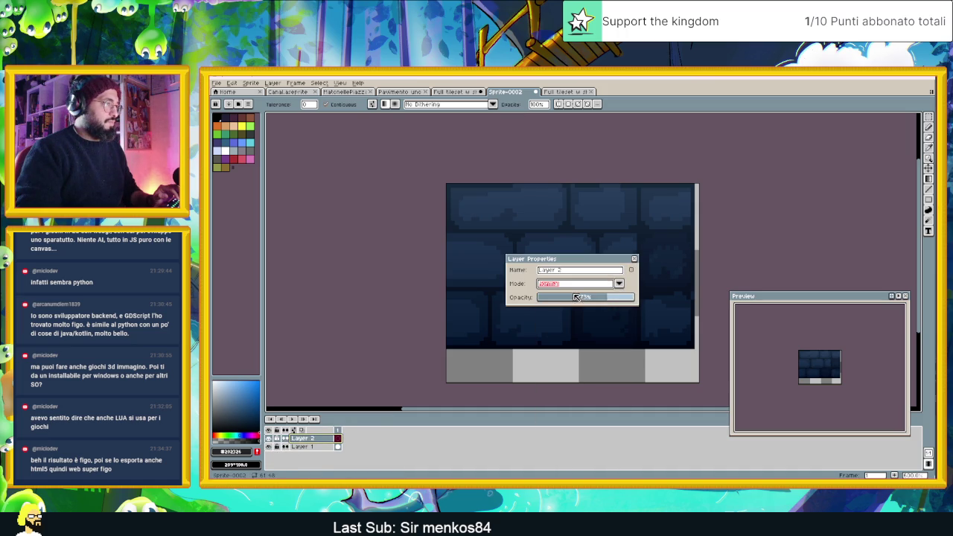
left_click(634, 259)
Draw a dark gradient over the sprite and cut it out of the bottom strip.
left_click_drag(580, 190, 584, 276)
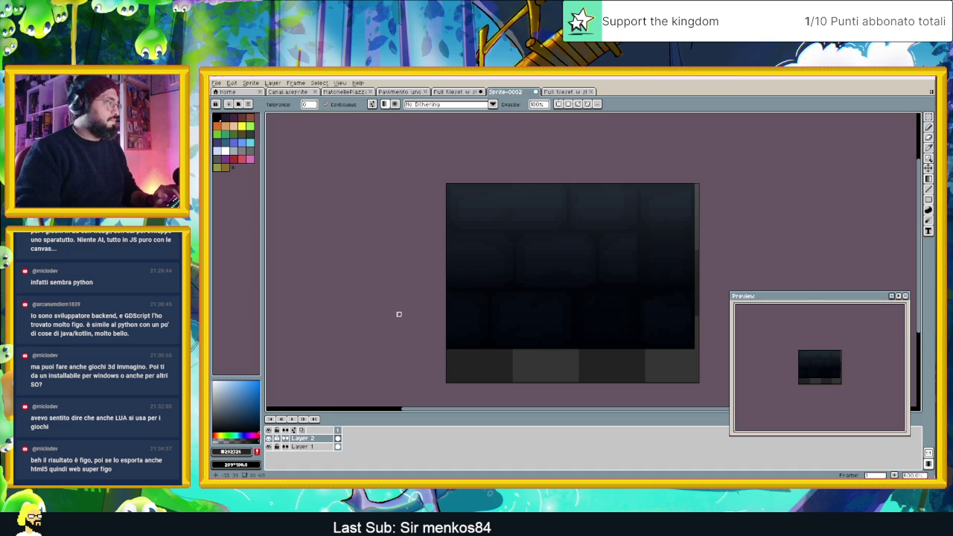
left_click(930, 129)
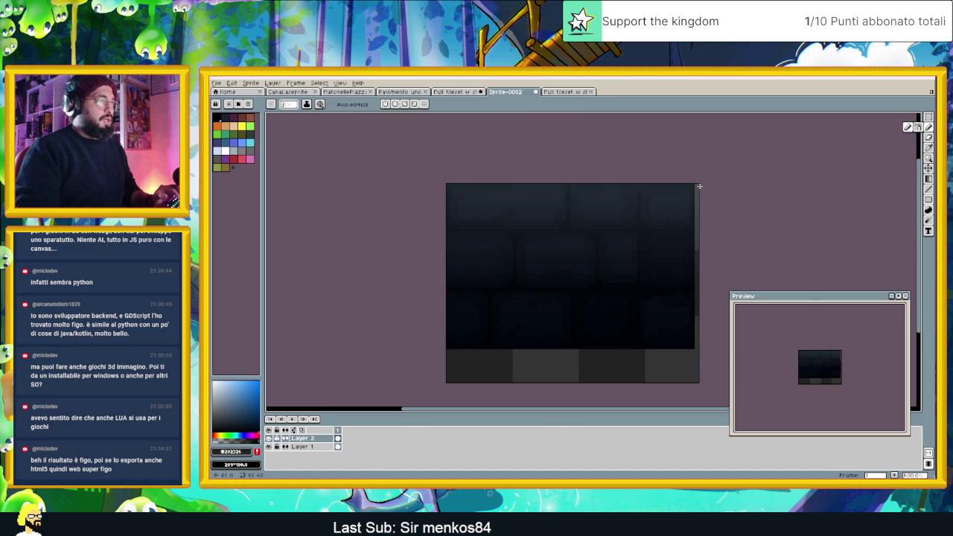
left_click(930, 117)
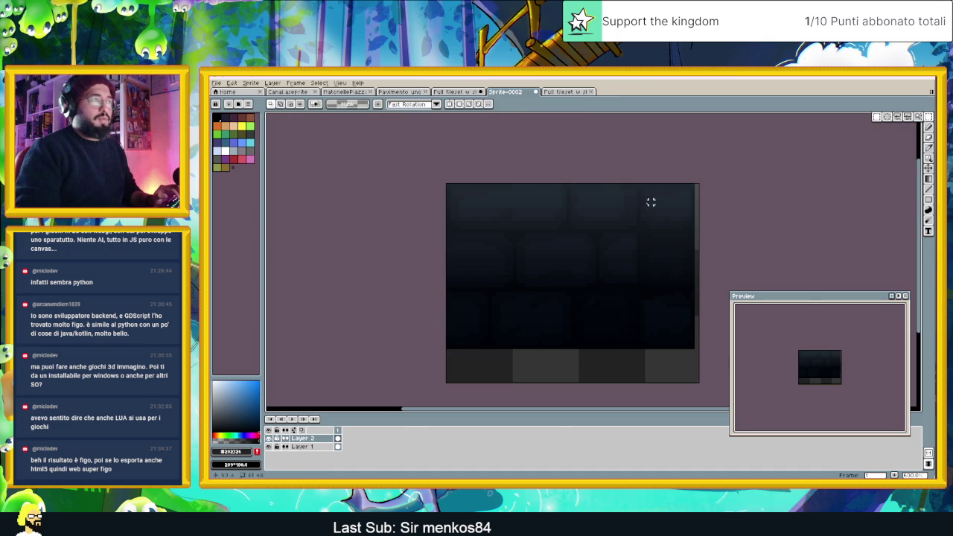
left_click_drag(695, 184, 696, 385)
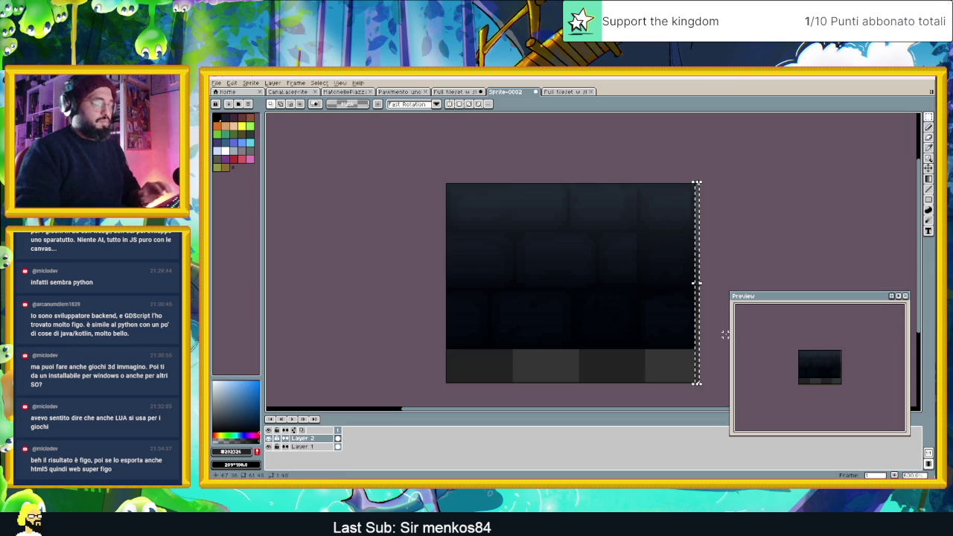
mouse_move(447, 348)
left_mouse_down()
mouse_move(619, 387)
mouse_move(701, 385)
left_mouse_up()
key("ctrl+x")
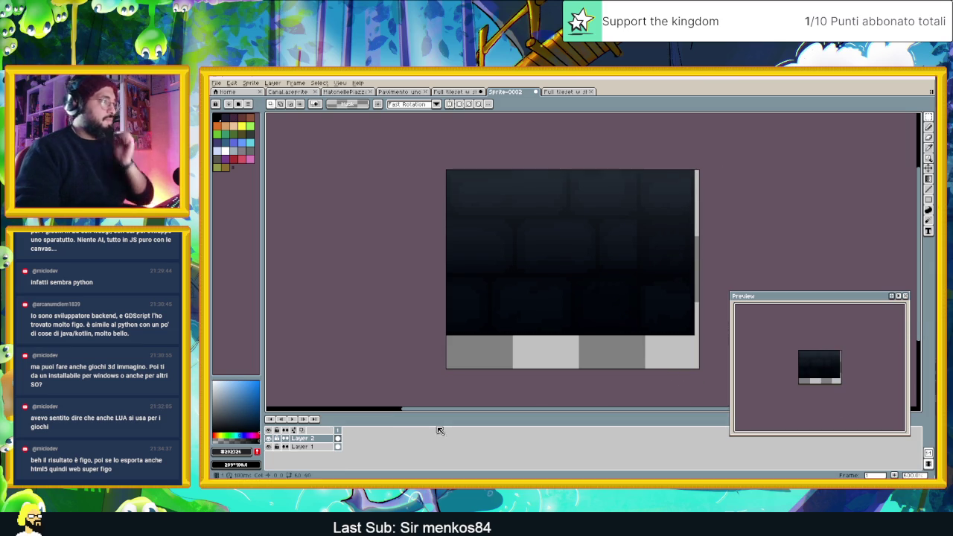
Switch Layer 2 to Subtract blending and lower its opacity further.
double_click(314, 442)
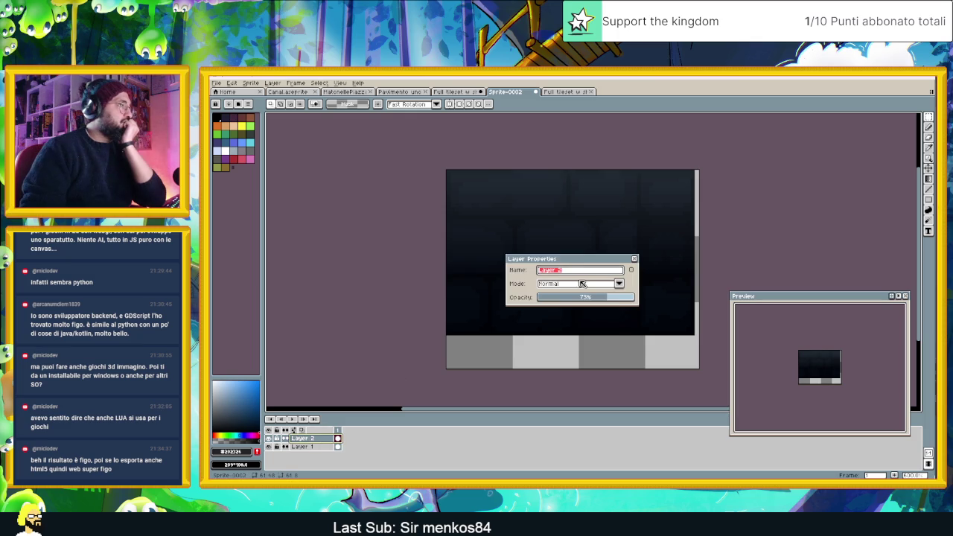
left_click(582, 283)
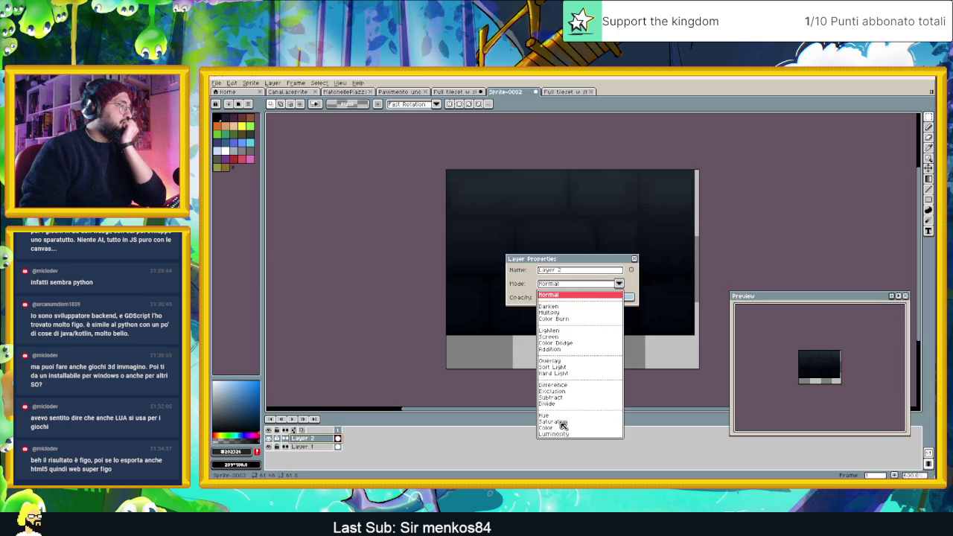
left_click(551, 397)
left_click(601, 297)
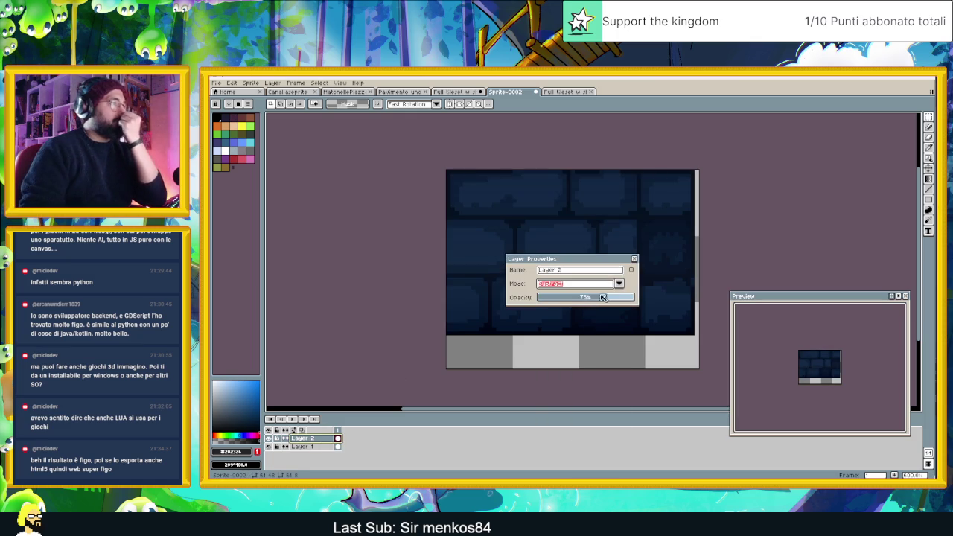
left_click_drag(600, 297, 630, 298)
left_click(633, 259)
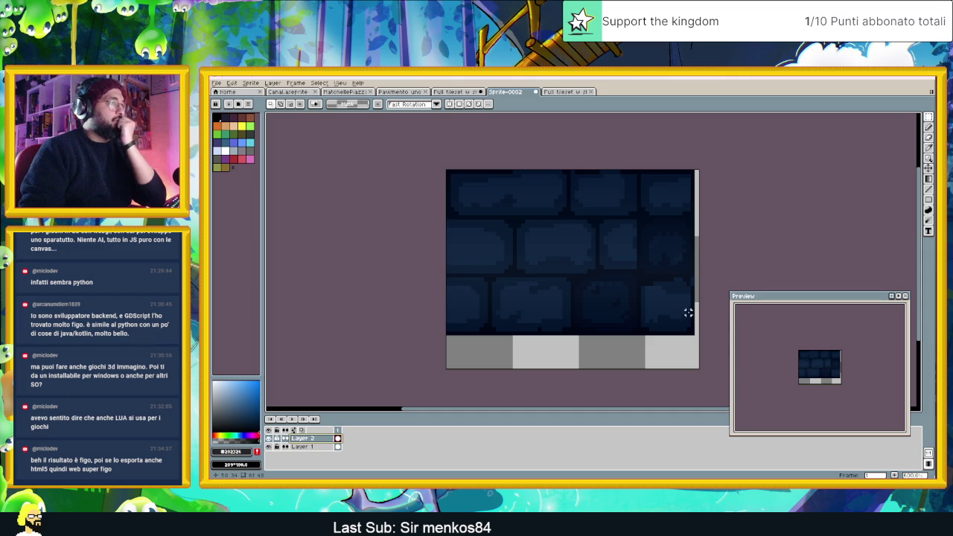
left_click_drag(680, 317, 657, 307)
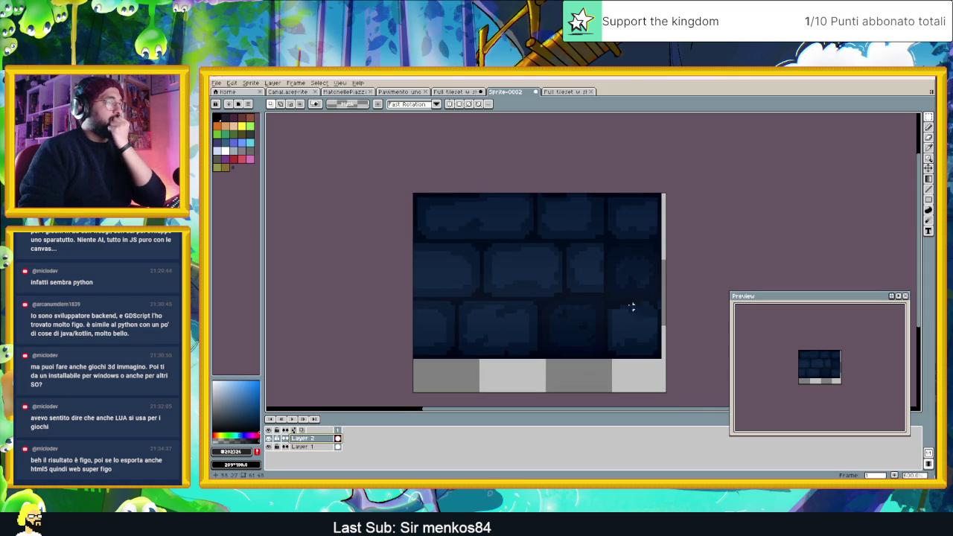
Add a new Layer 3 on top of the brick sprite.
right_click(332, 440)
mouse_move(350, 426)
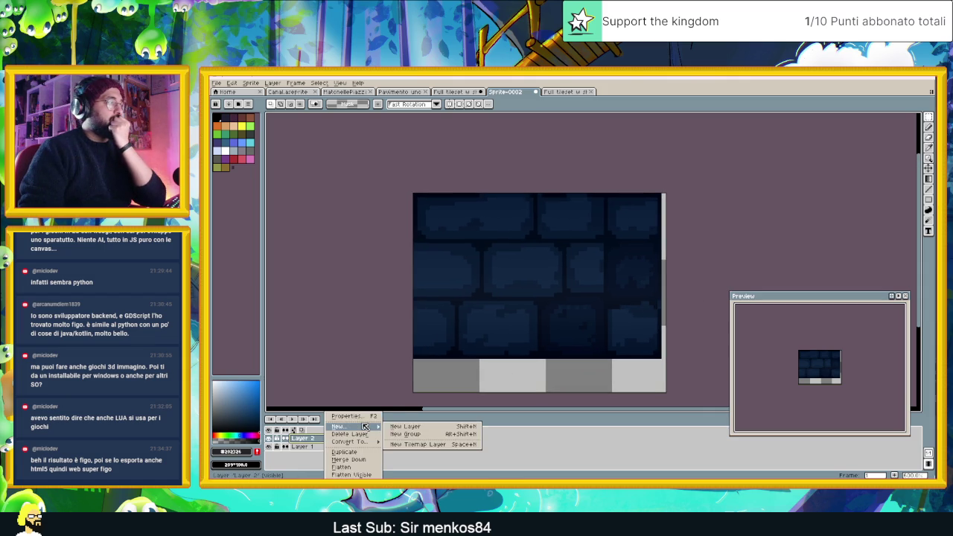
left_click(402, 426)
left_click(235, 451)
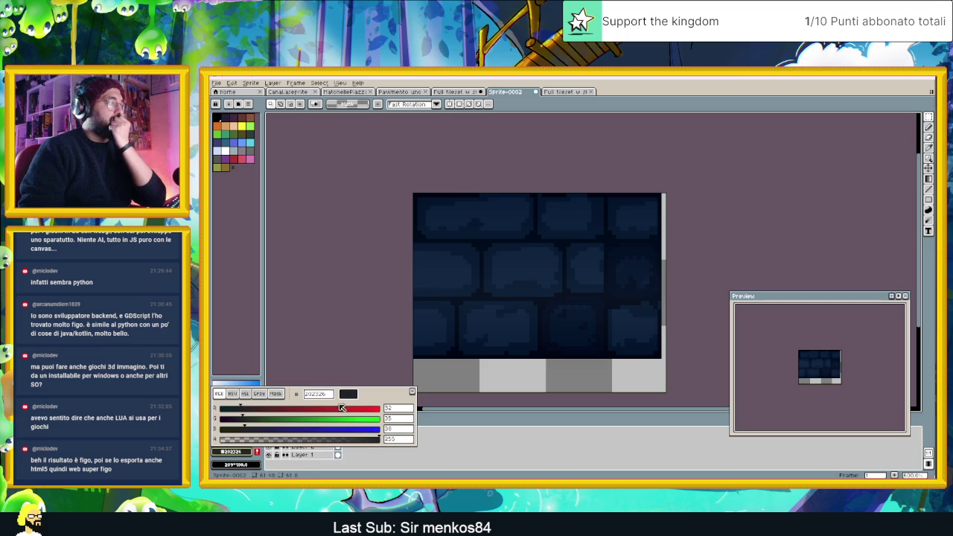
left_click(408, 456)
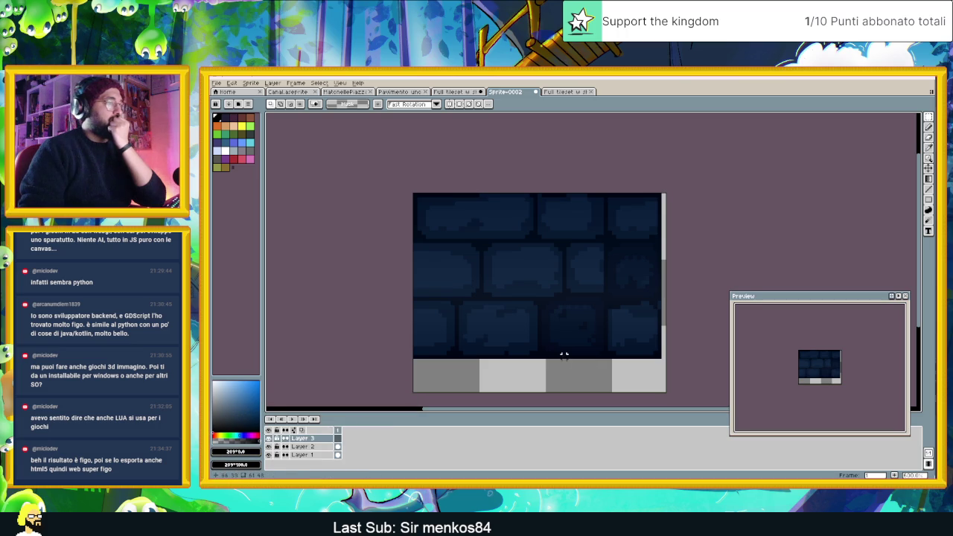
Pick the grey from the sprite and draw a gradient darkening the bricks' bottom on Layer 3.
left_click(929, 179)
left_click_drag(524, 356, 523, 349)
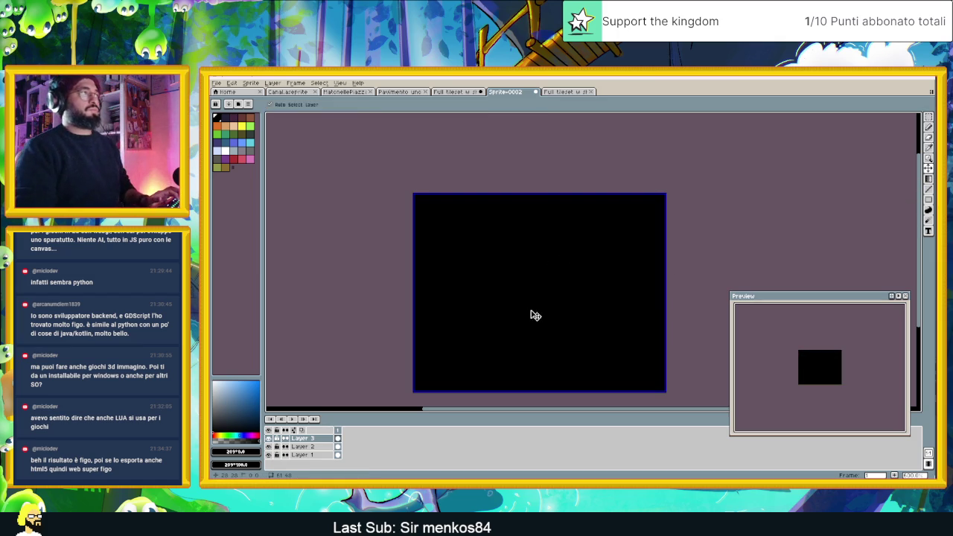
key("ctrl+z")
key("i")
left_click(504, 369)
key("shift+g")
left_click_drag(531, 350, 531, 233)
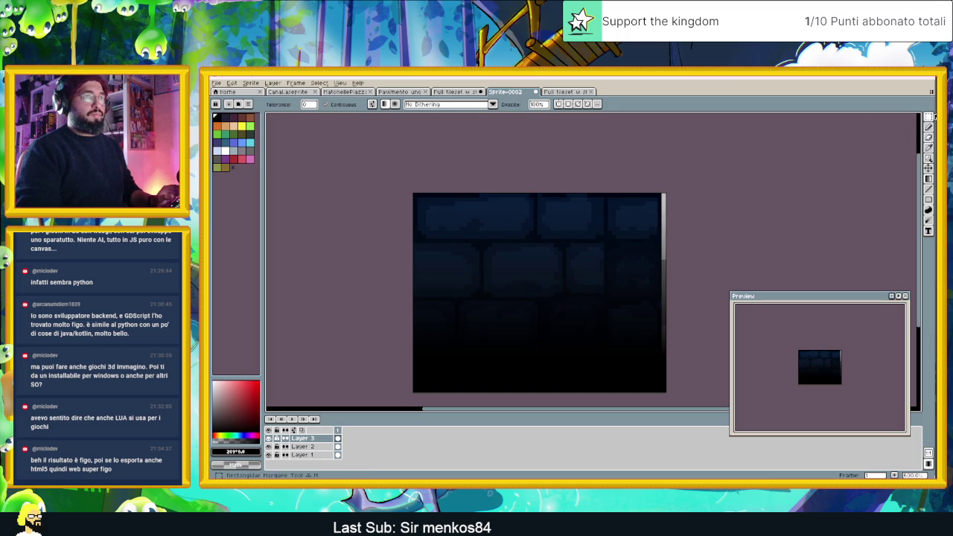
Lower Layer 3's opacity to see the grey blocks beneath it.
left_click(930, 117)
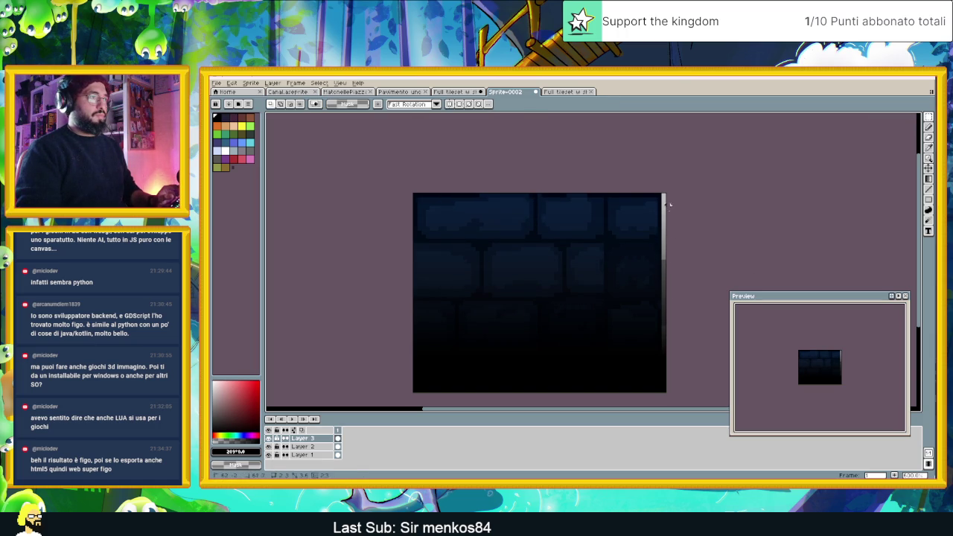
scroll(666, 192, "down", 2)
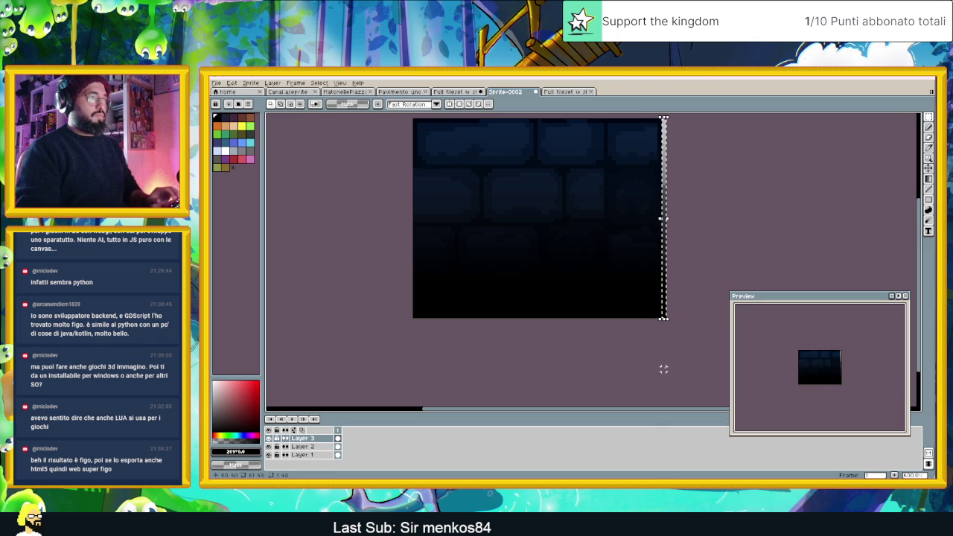
left_click_drag(683, 347, 386, 306)
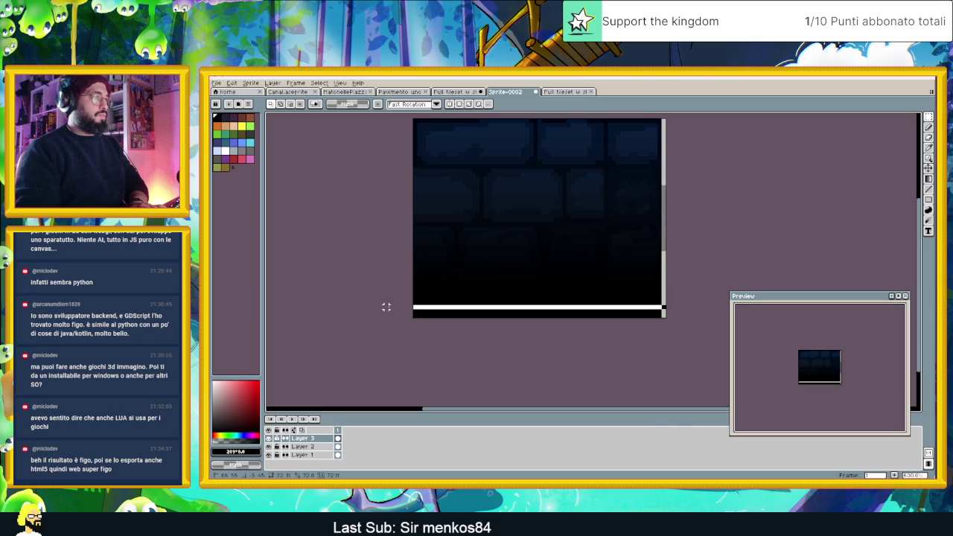
key("ctrl+z")
scroll(606, 377, "up", 1)
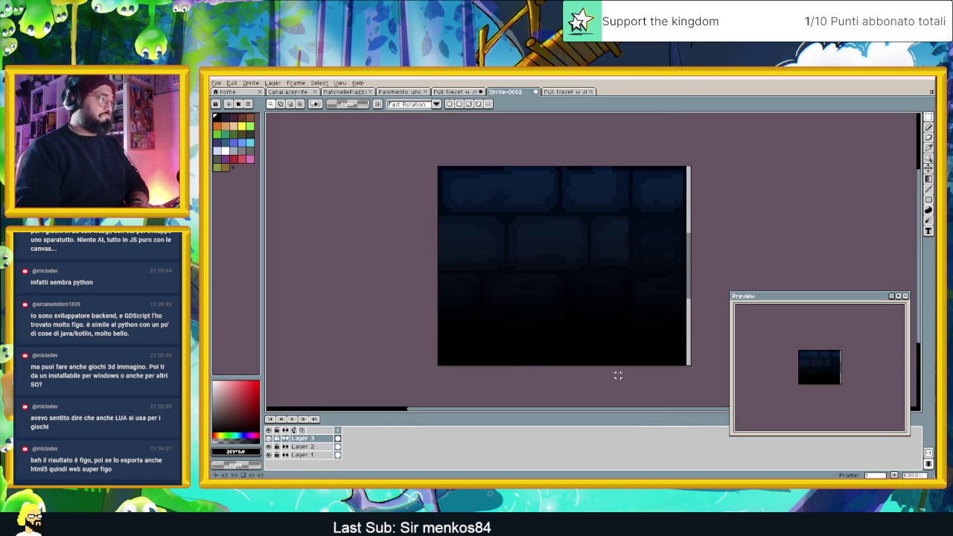
scroll(646, 332, "right", 1)
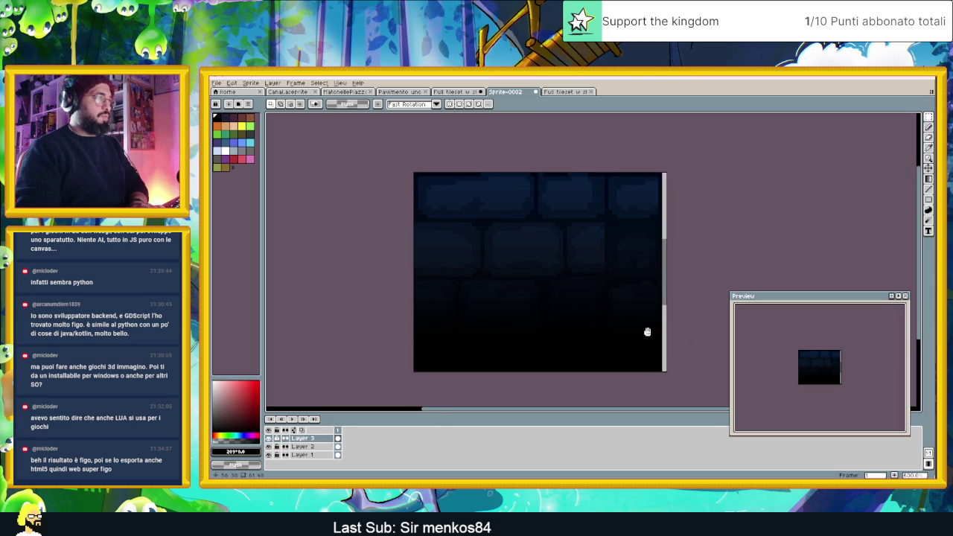
scroll(634, 365, "up", 1)
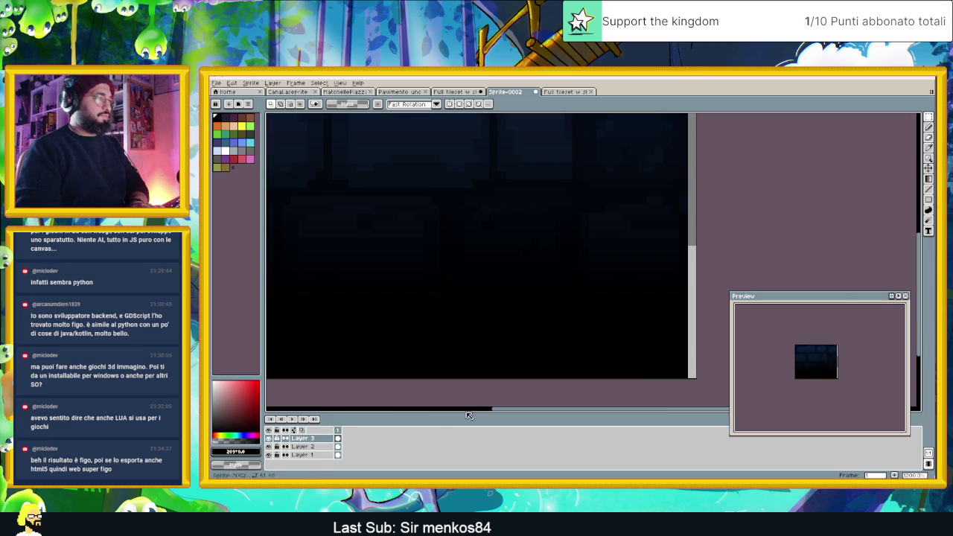
double_click(302, 438)
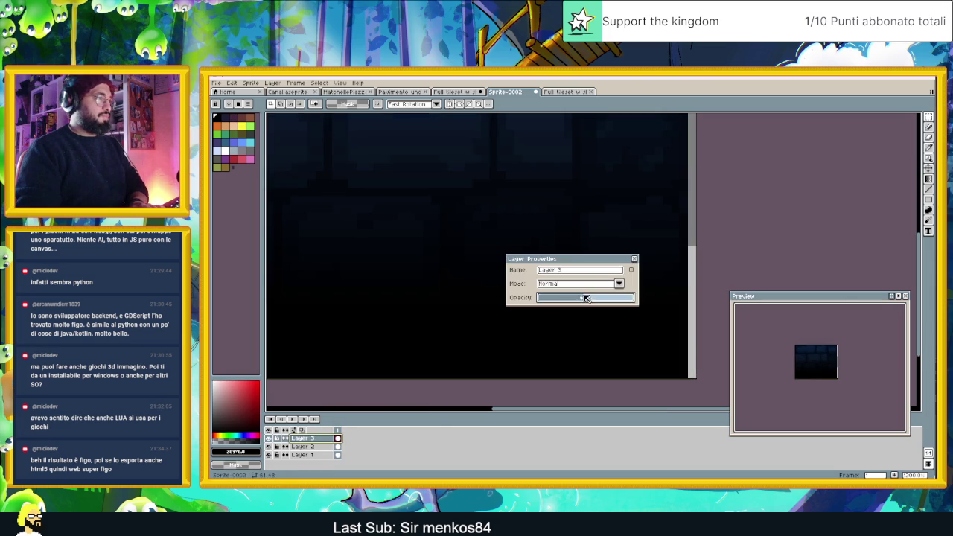
left_click_drag(586, 298, 573, 297)
left_click(634, 259)
Delete the bottom strip from Layer 3 and restore its opacity to 100%.
scroll(631, 361, "down", 1)
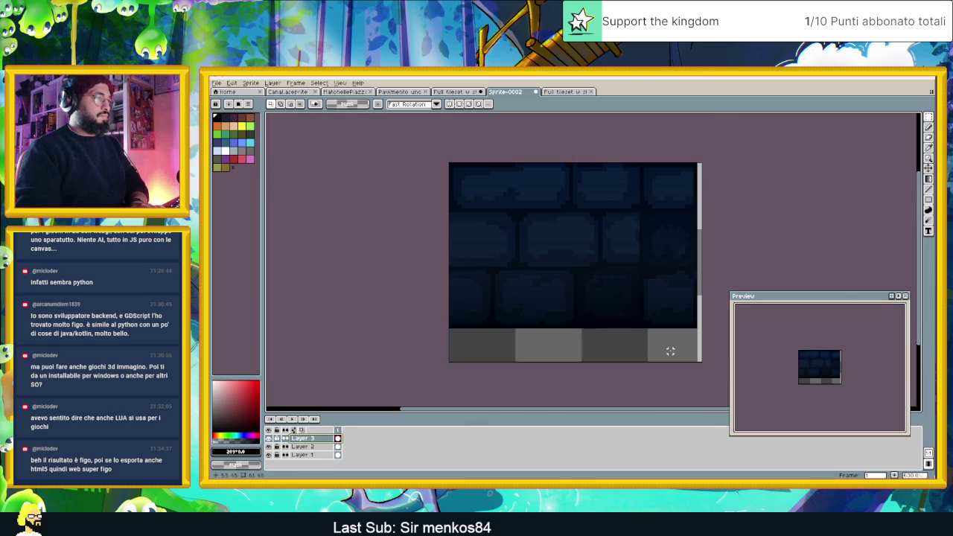
left_click_drag(695, 371, 415, 339)
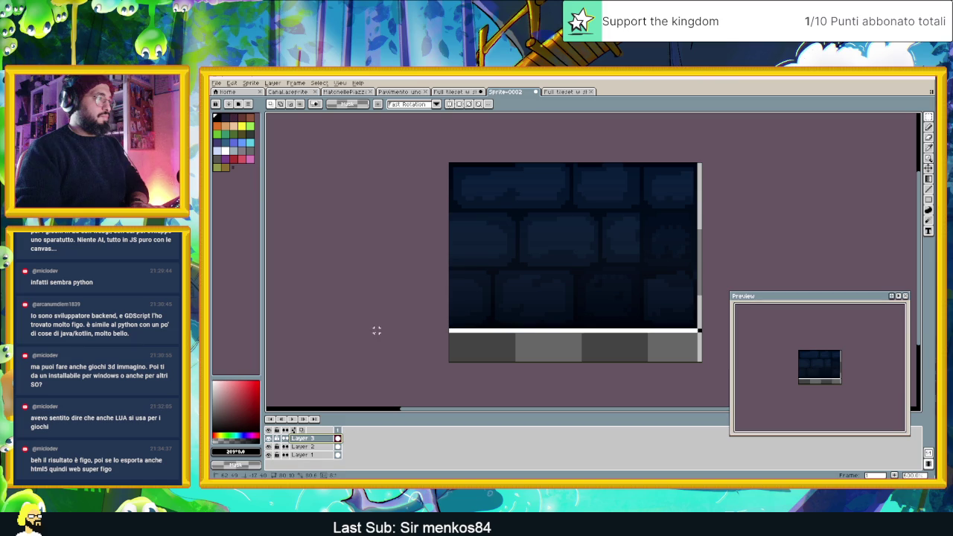
key("Delete")
double_click(303, 438)
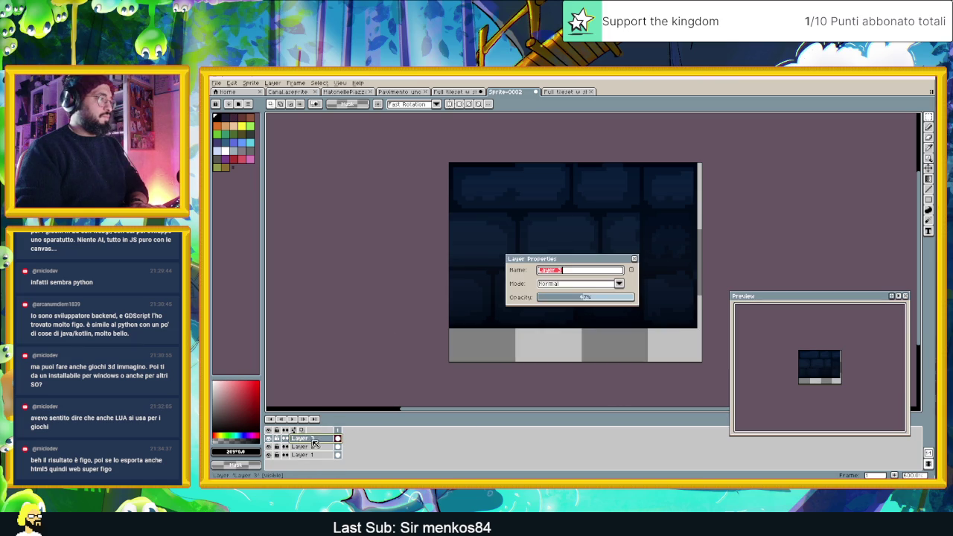
left_click_drag(585, 298, 668, 298)
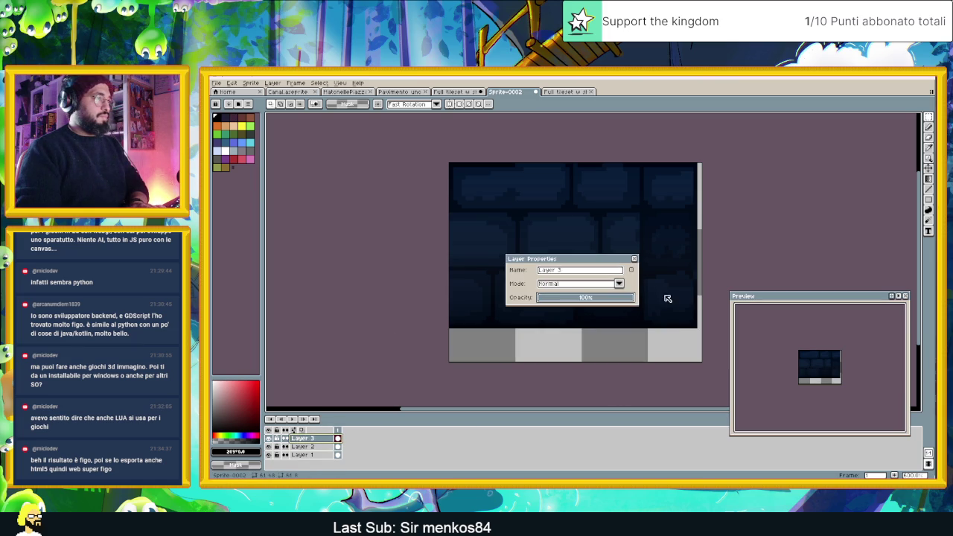
left_click(634, 259)
left_click_drag(699, 231, 675, 274)
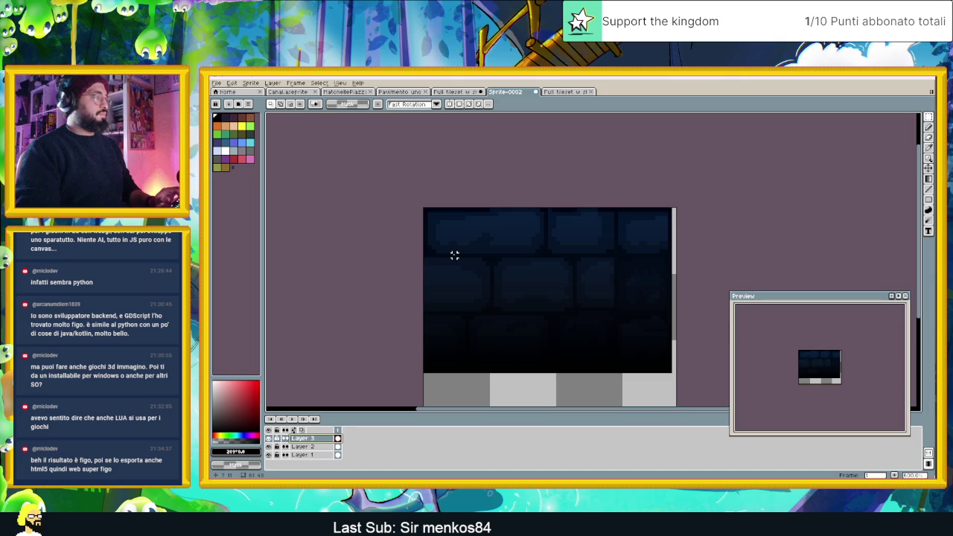
Save the sprite as PNG 'Muro sotto' in HomeTown, accepting the merged-layers warning.
key("ctrl+s")
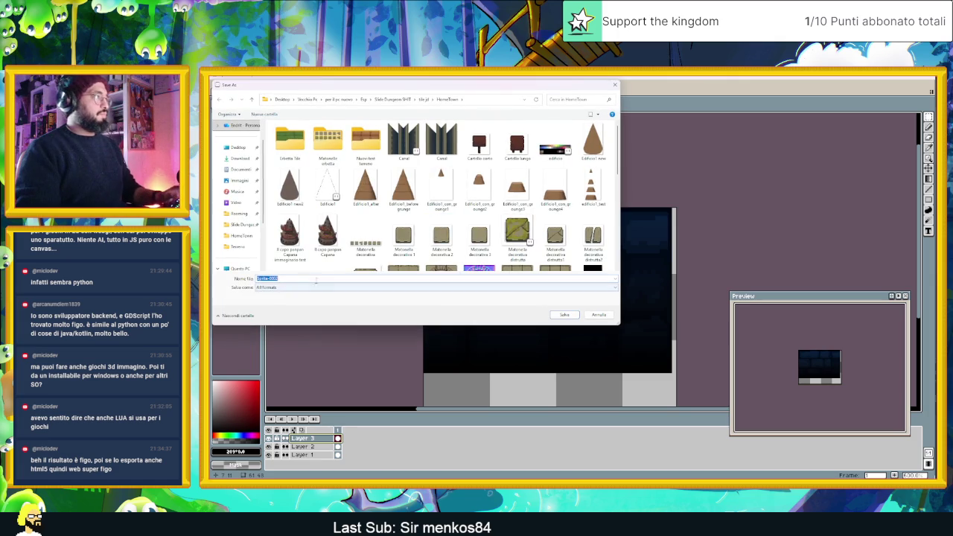
left_click(274, 288)
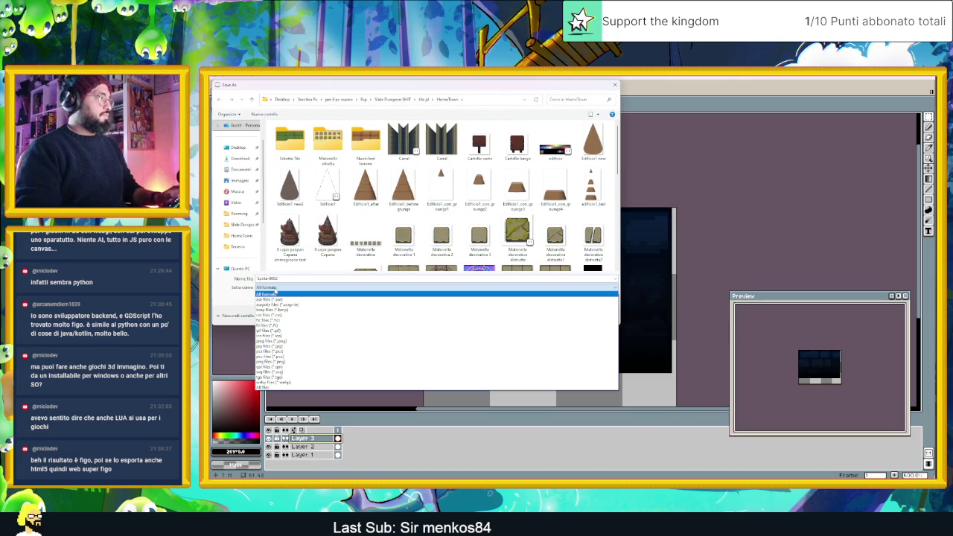
left_click(291, 362)
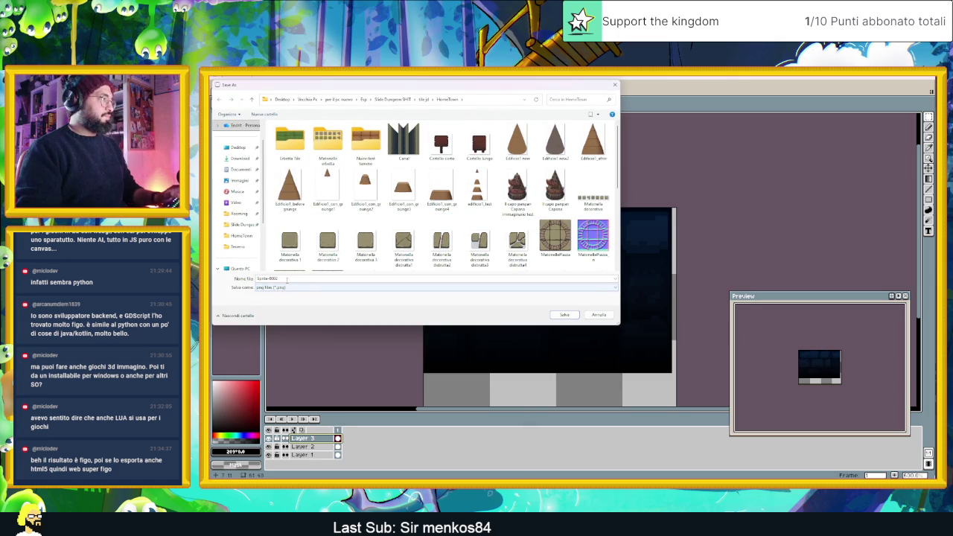
type("Muro sotto")
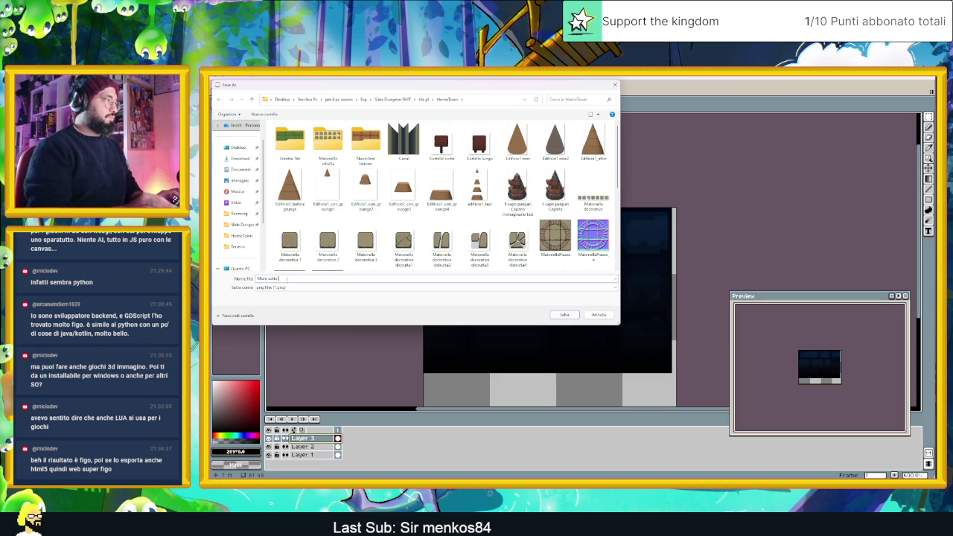
left_click(569, 316)
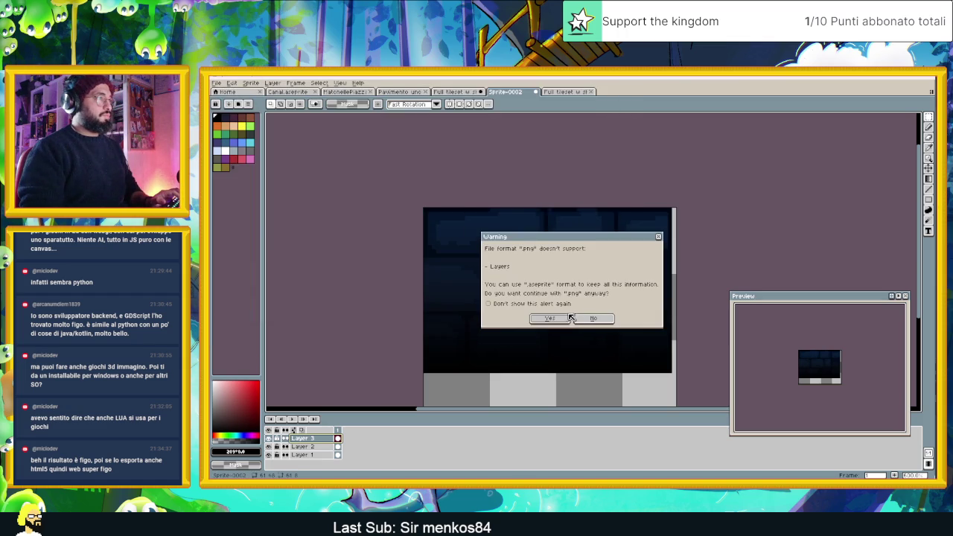
left_click(561, 319)
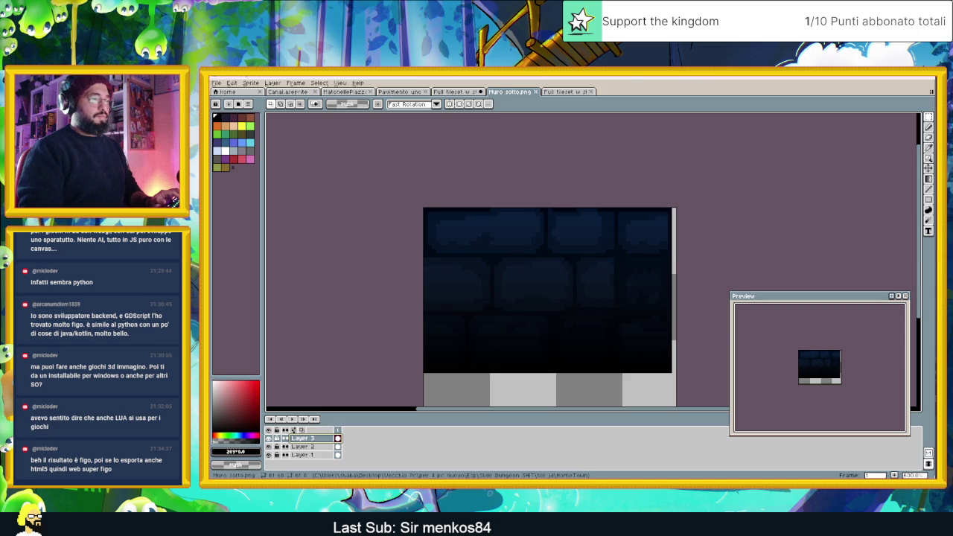
Open the HomeTown folder and drag Muro sotto into Laigter.
key("alt+F4")
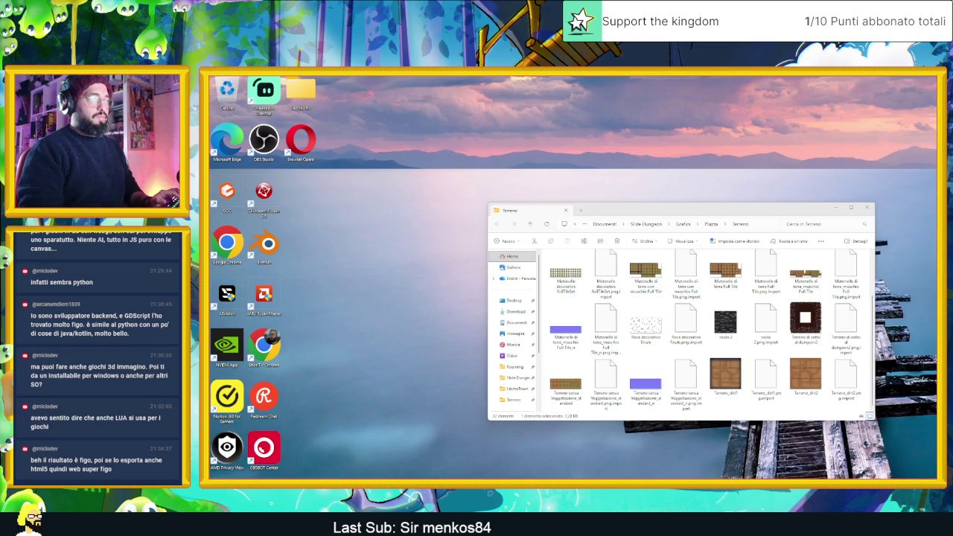
key("alt+Tab")
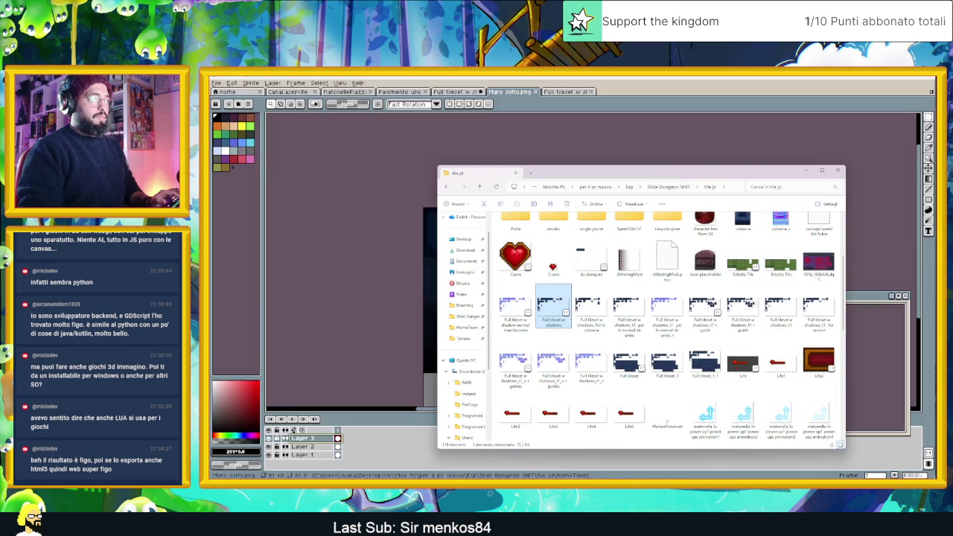
scroll(706, 402, "up", 3)
double_click(790, 239)
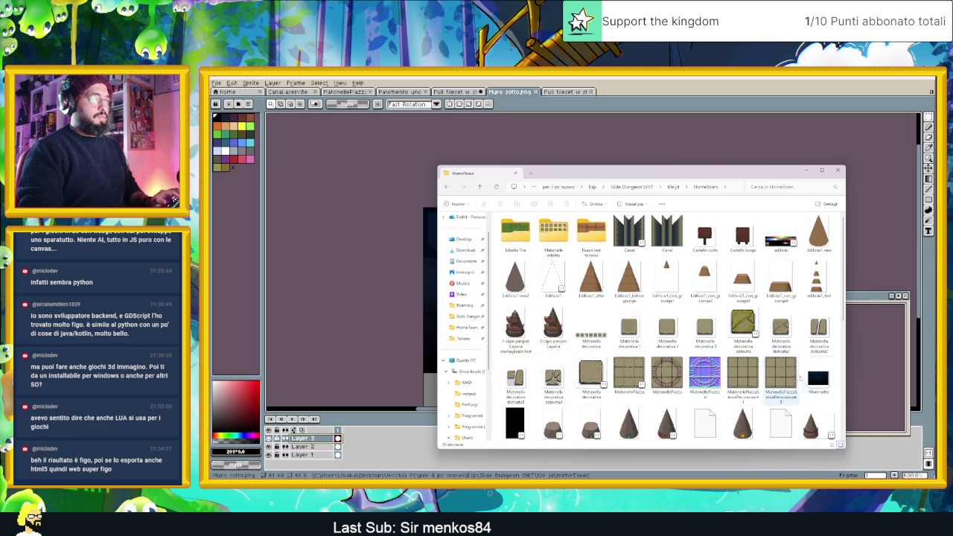
left_click(815, 378)
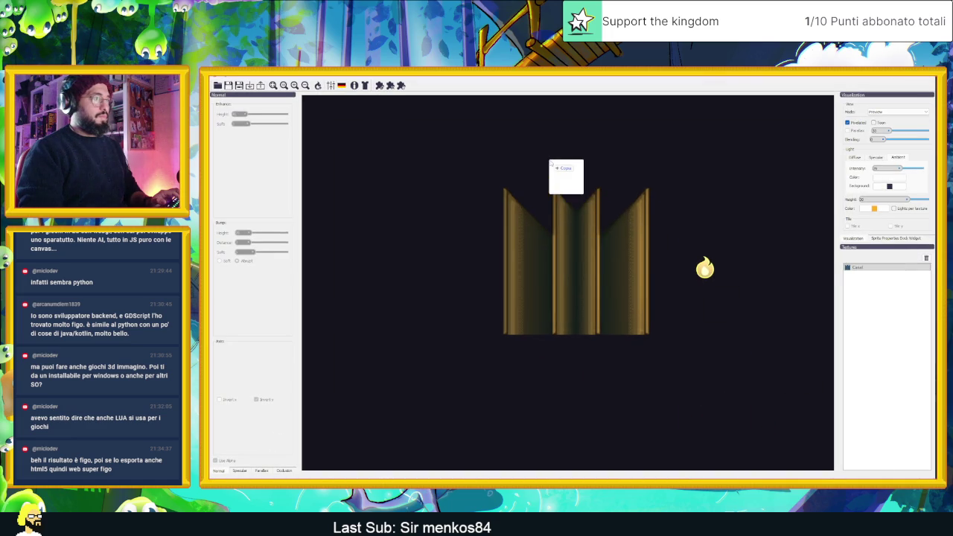
left_click_drag(818, 378, 551, 164)
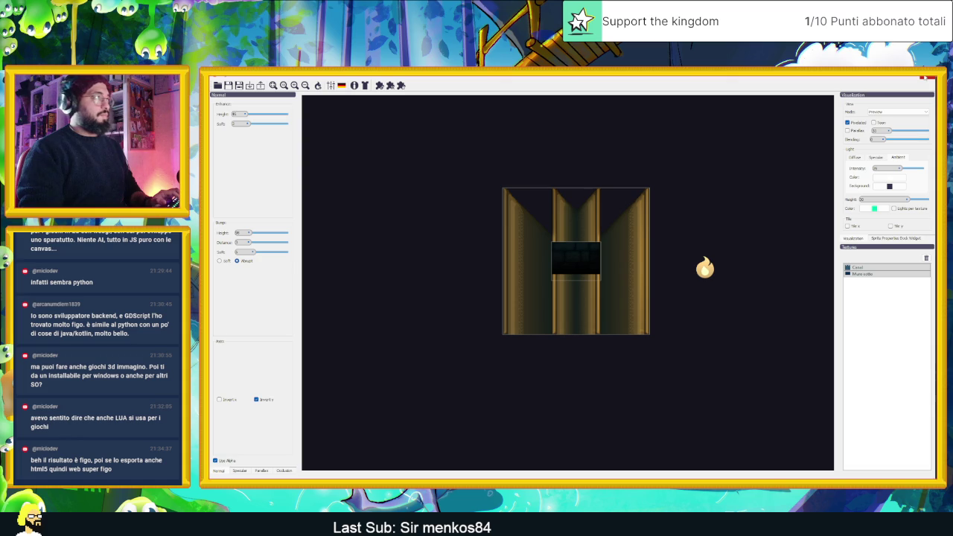
Restart Laigter from the Start menu and return to the HomeTown folder window.
left_click(930, 77)
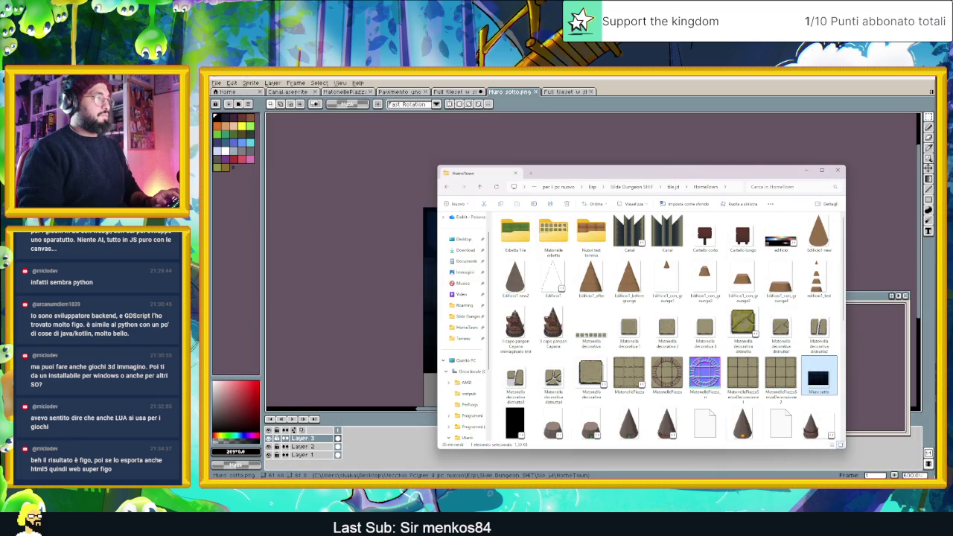
key("super")
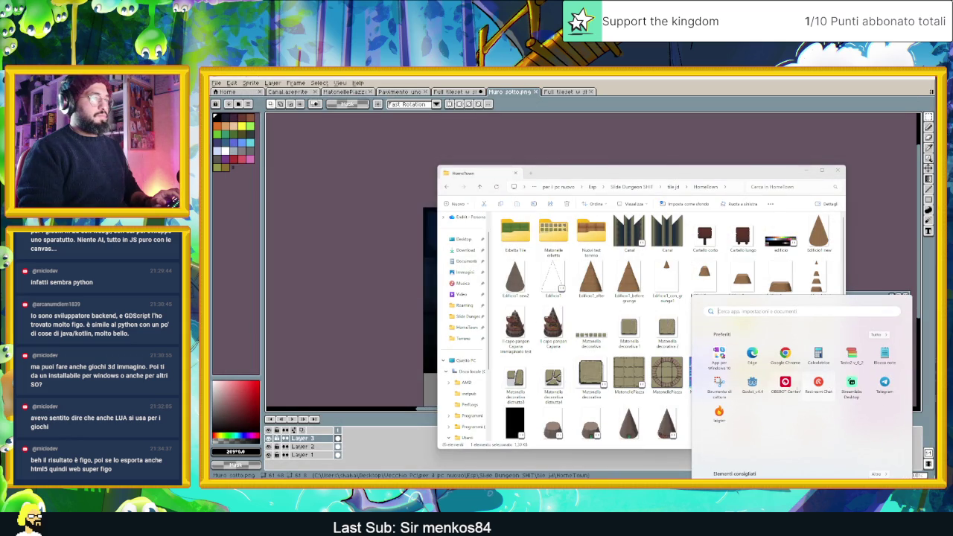
left_click(719, 414)
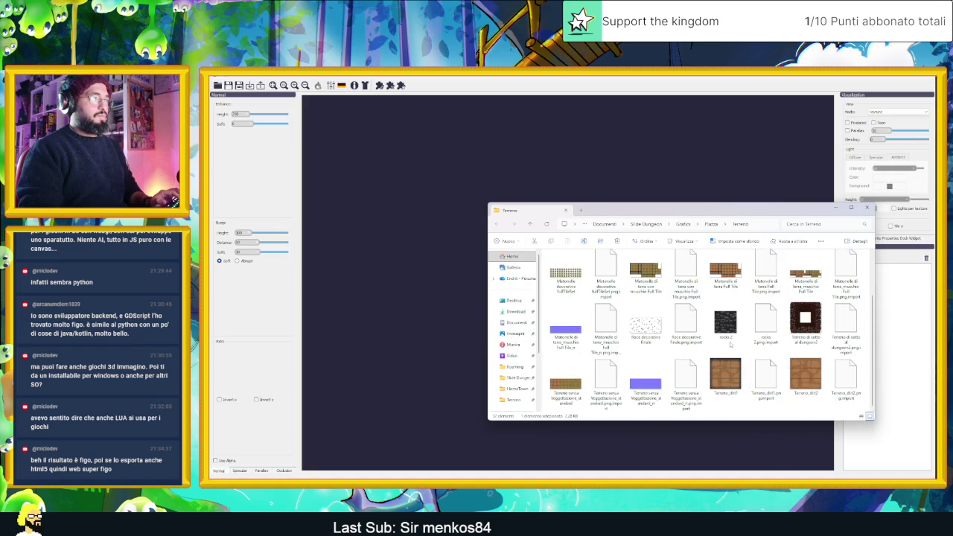
scroll(726, 343, "up", 1)
scroll(728, 344, "down", 1)
key("alt+Tab")
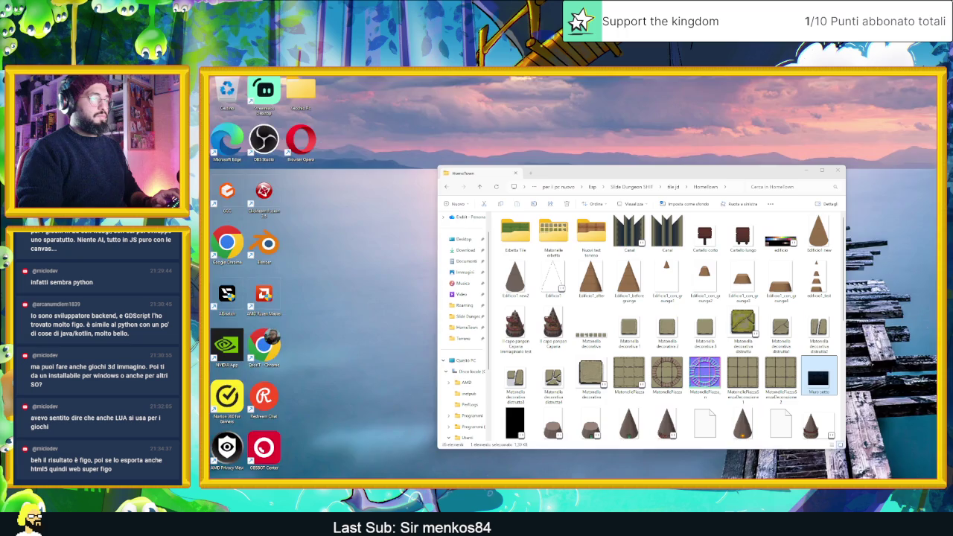
scroll(827, 379, "down", 2)
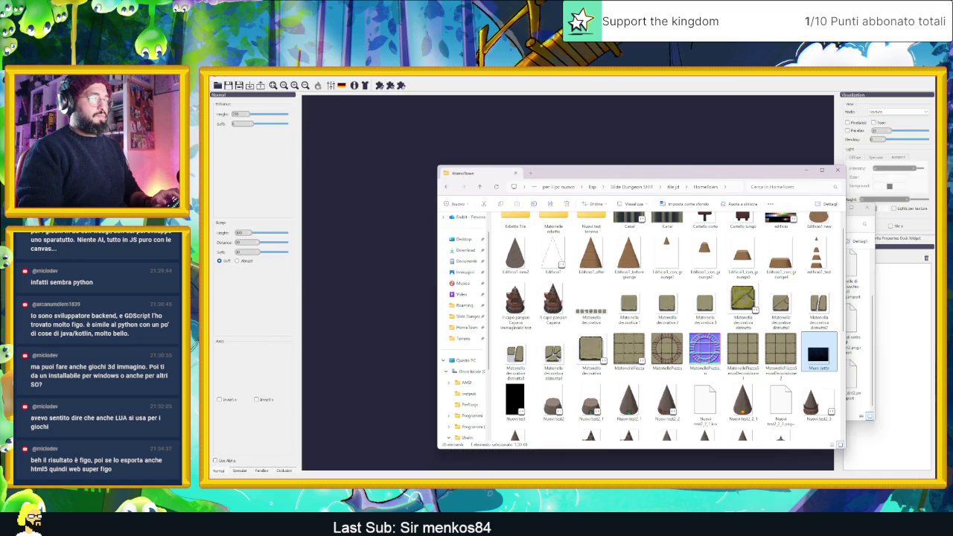
left_click_drag(818, 332, 336, 199)
left_click(837, 170)
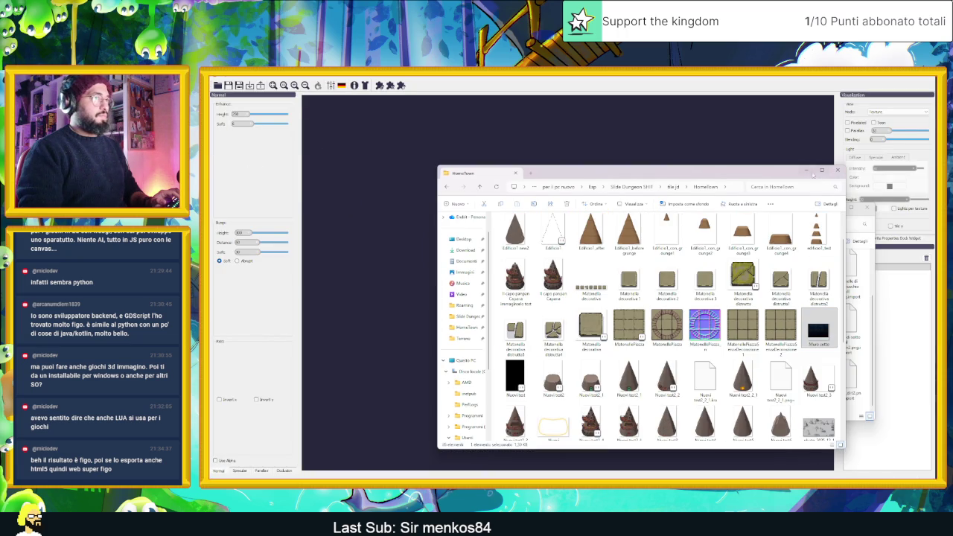
Apply the 'sliding dungeons normal' preset to Muro sotto through the Presets Manager.
left_click(867, 207)
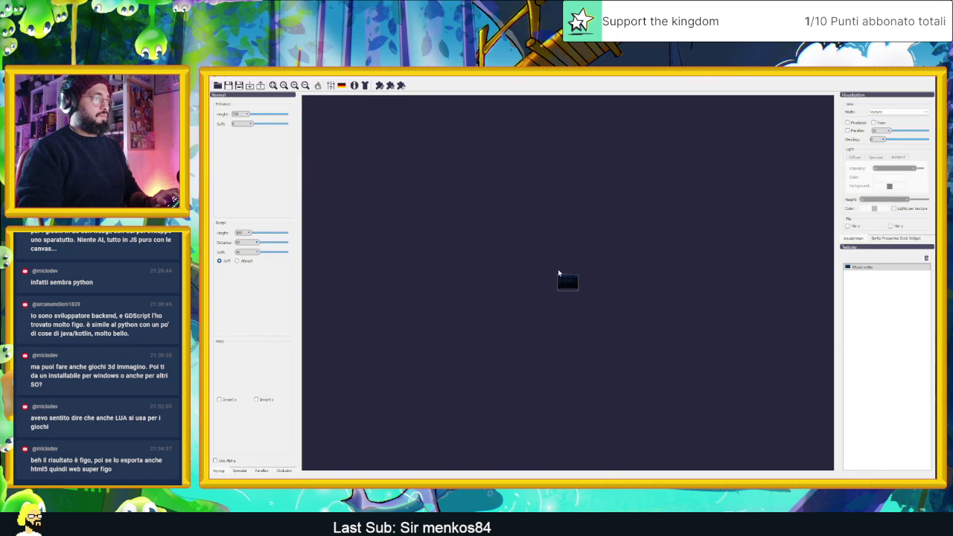
scroll(573, 277, "up", 1)
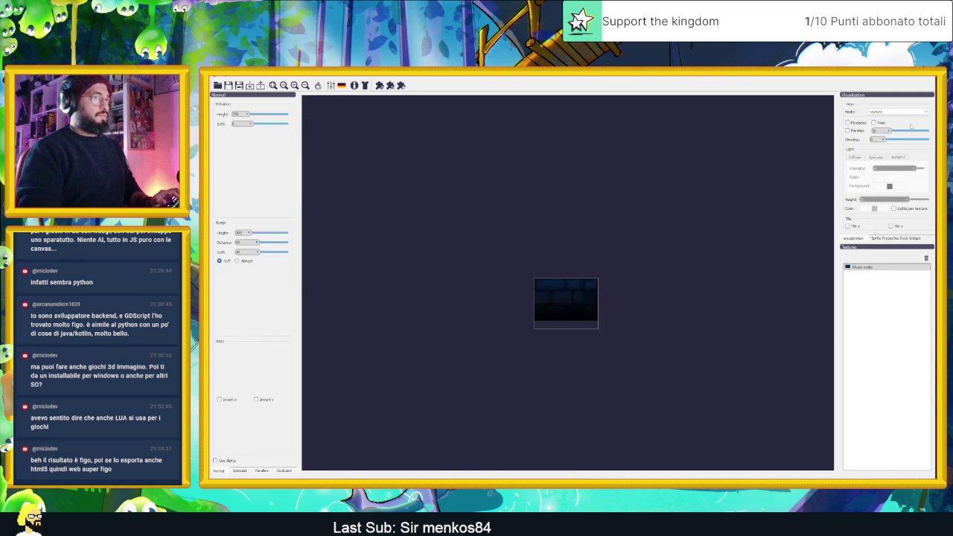
left_click(331, 84)
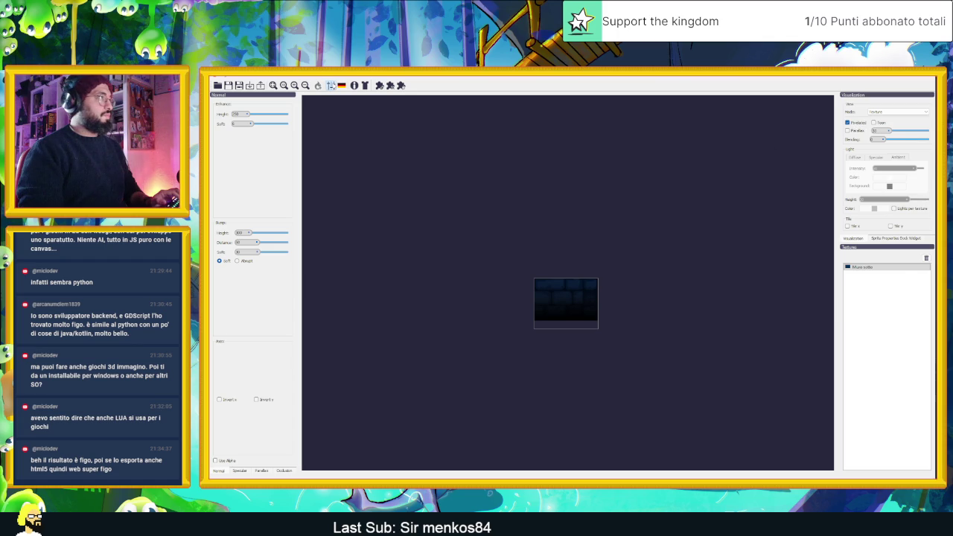
left_click(881, 248)
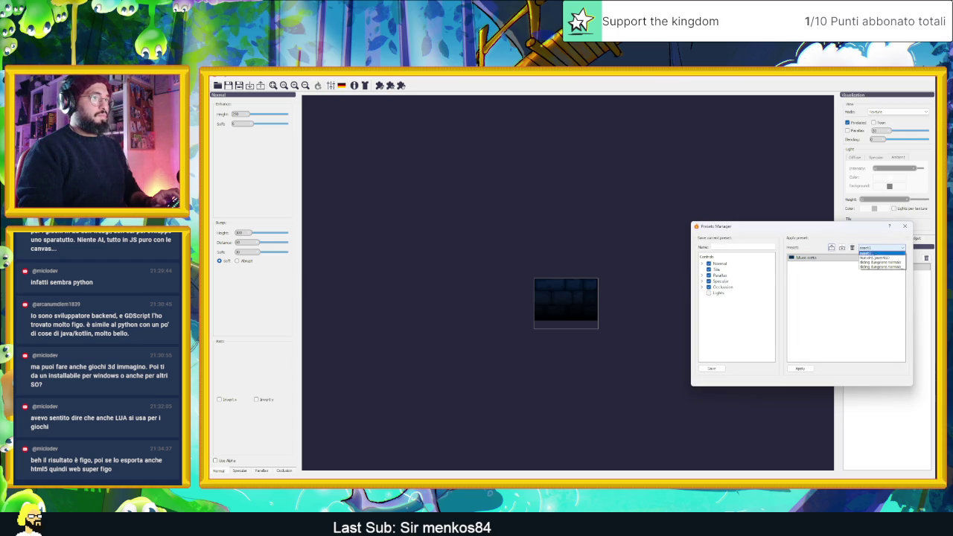
left_click(881, 263)
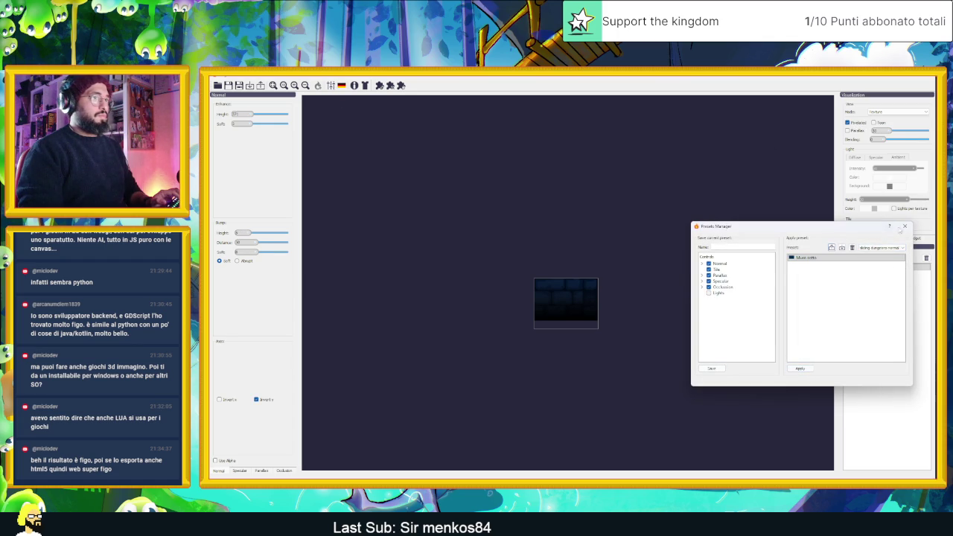
left_click(905, 225)
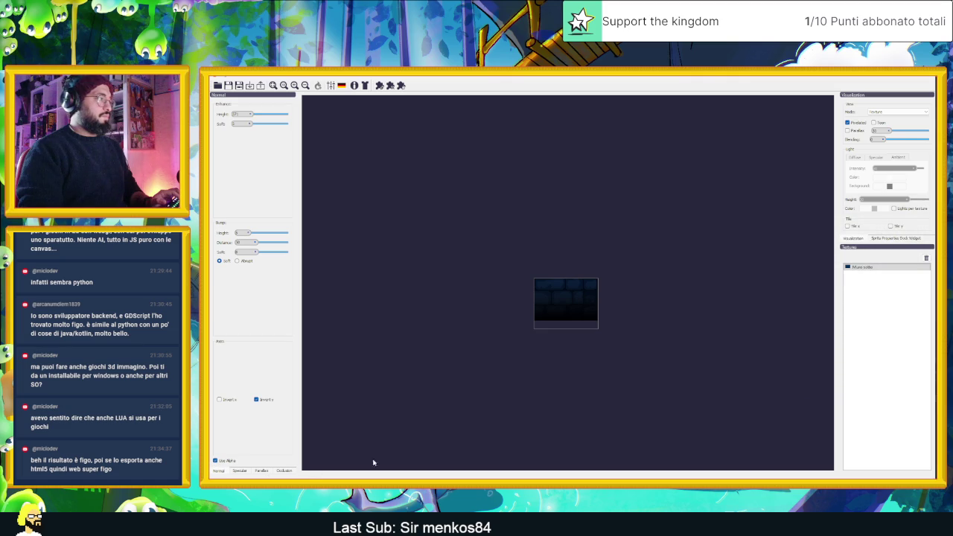
left_click(894, 112)
left_click(890, 139)
left_click(716, 216)
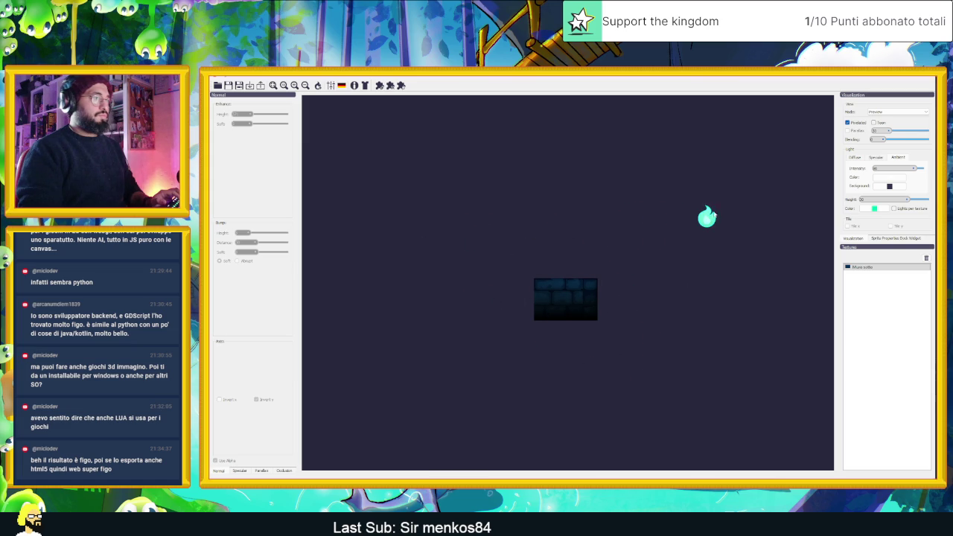
left_click(897, 112)
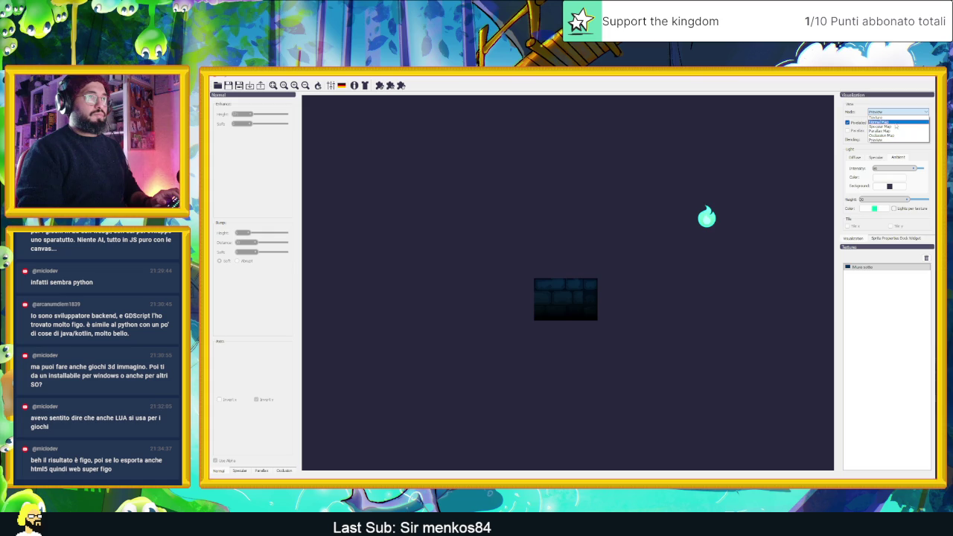
left_click(895, 123)
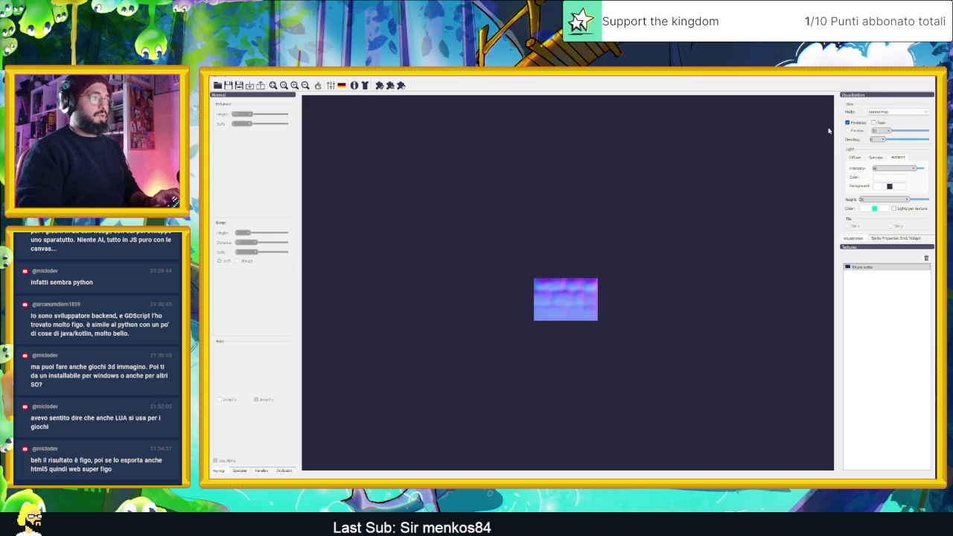
left_click(894, 111)
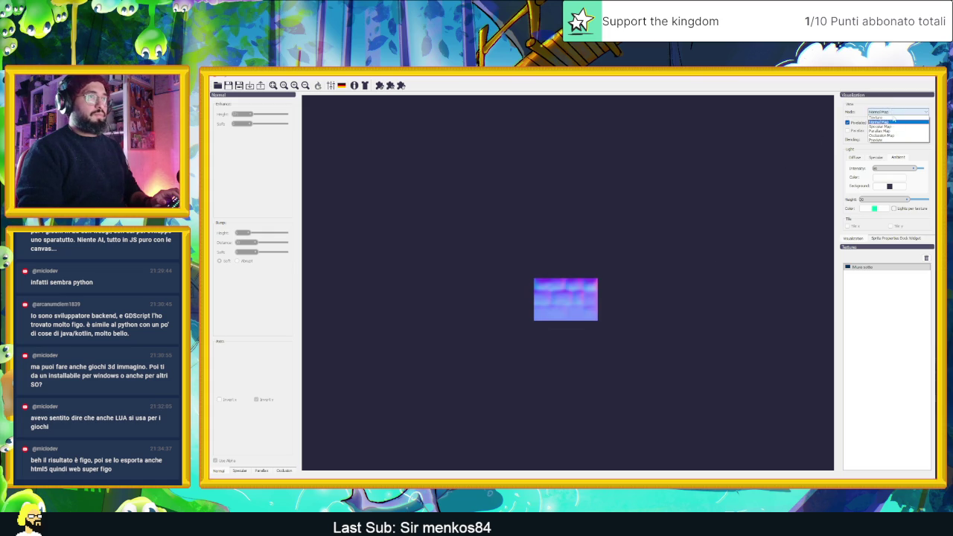
left_click(890, 117)
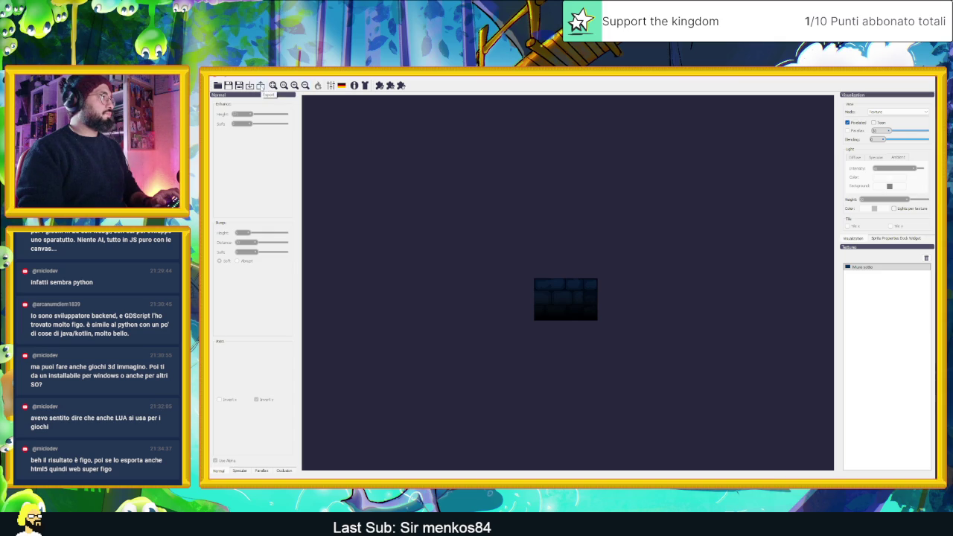
Export the wall texture's Normal map from Laigter into the original directory and return to Aseprite.
left_click(261, 86)
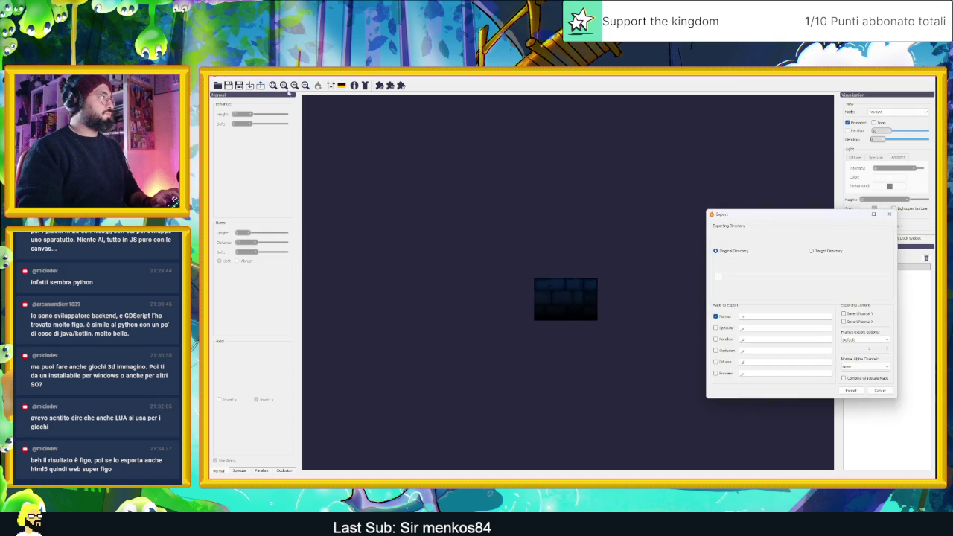
left_click(852, 391)
key("Return")
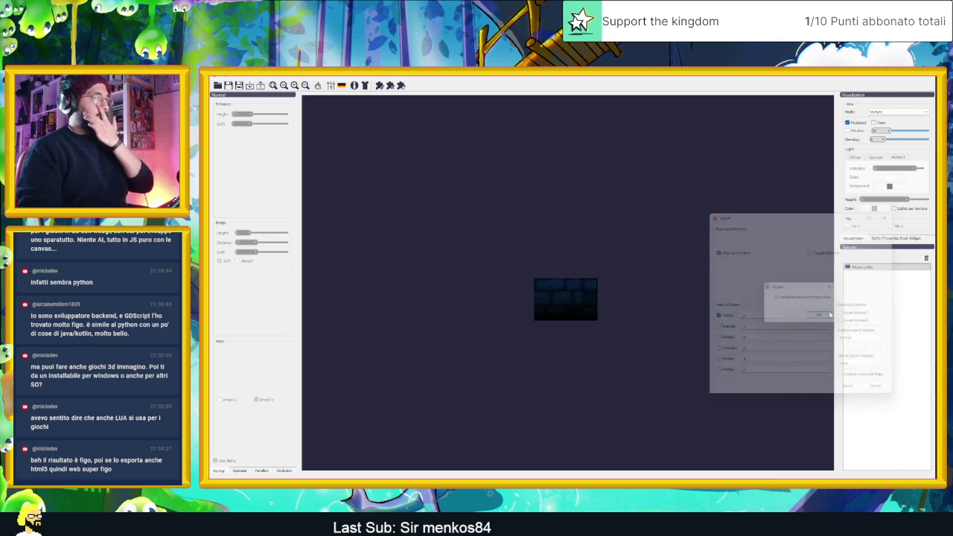
key("alt+Tab")
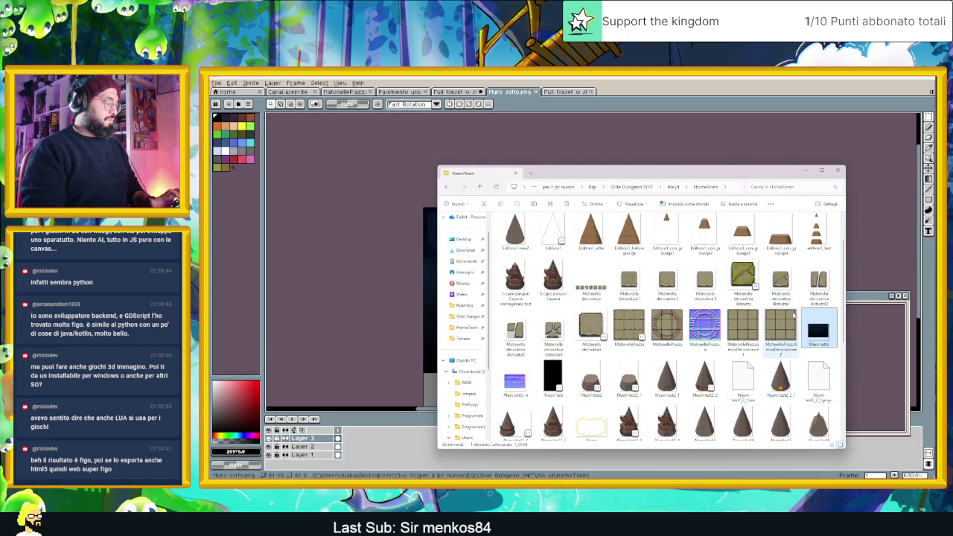
Paste the dark wall tile into the blue stone tileset and commit it.
left_click(458, 91)
left_click(458, 91)
key("ctrl+v")
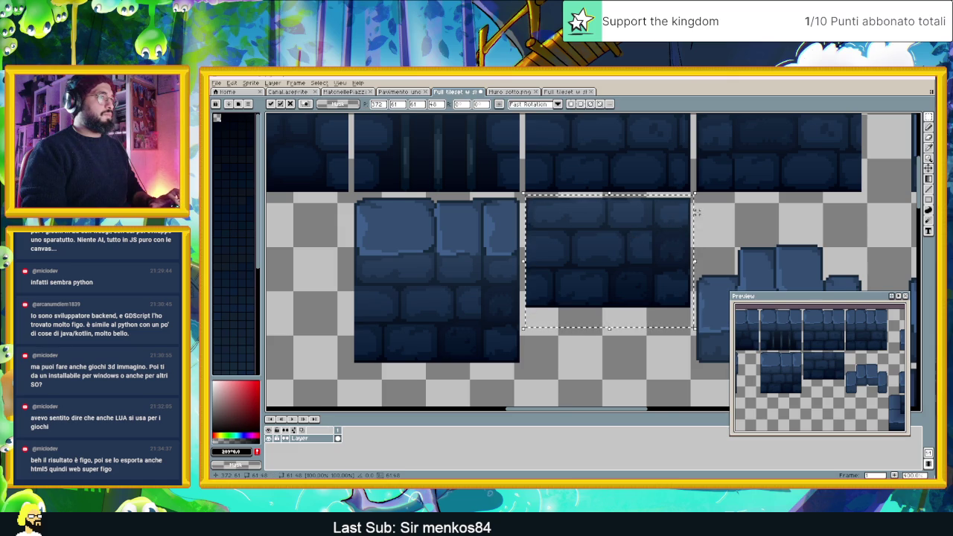
scroll(670, 223, "down", 3)
left_click(709, 211)
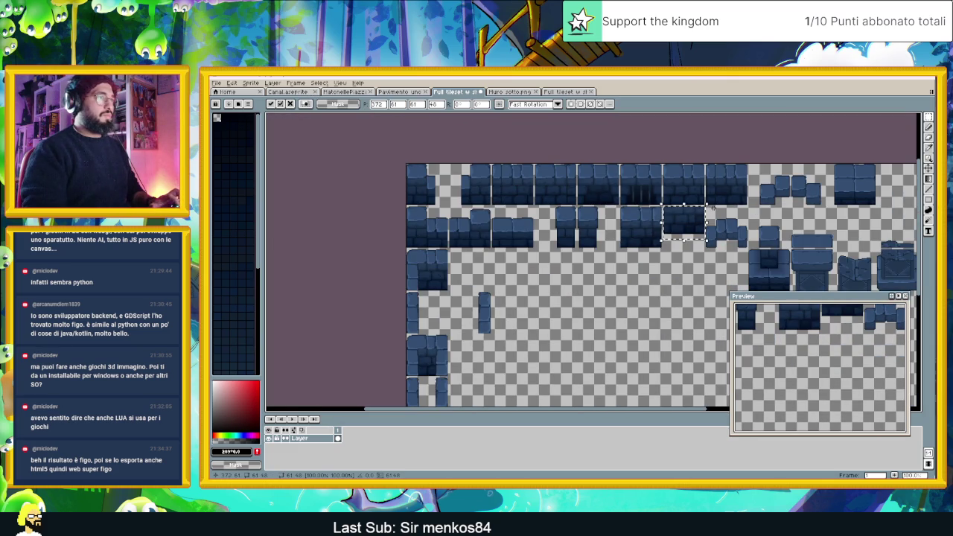
Reopen the updated Muro sotto image by dragging it from the HomeTown folder into Aseprite.
left_click(564, 92)
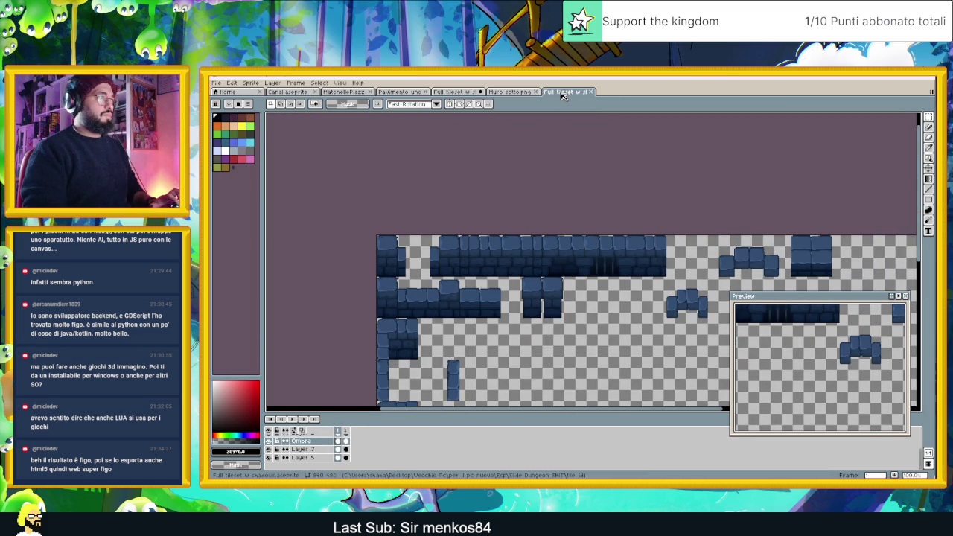
left_click(514, 92)
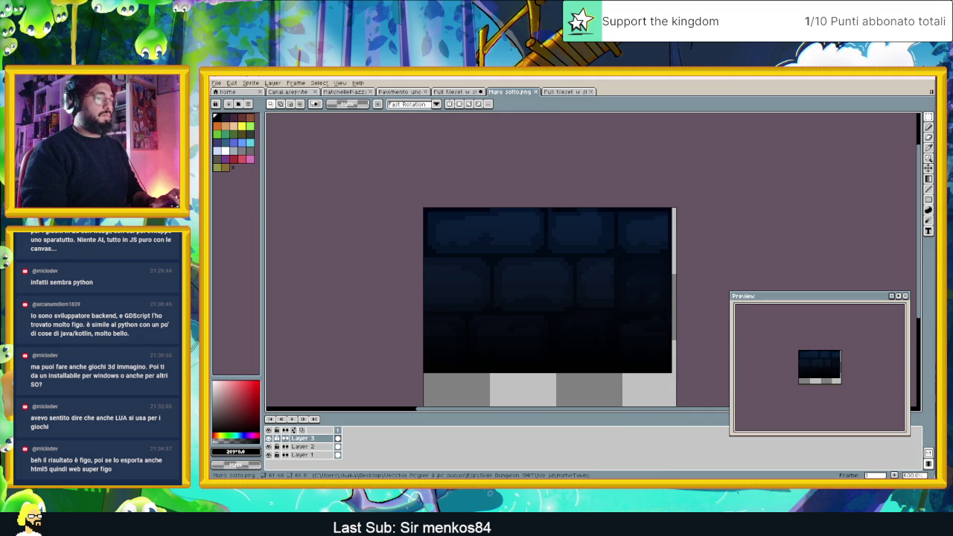
key("alt+Tab")
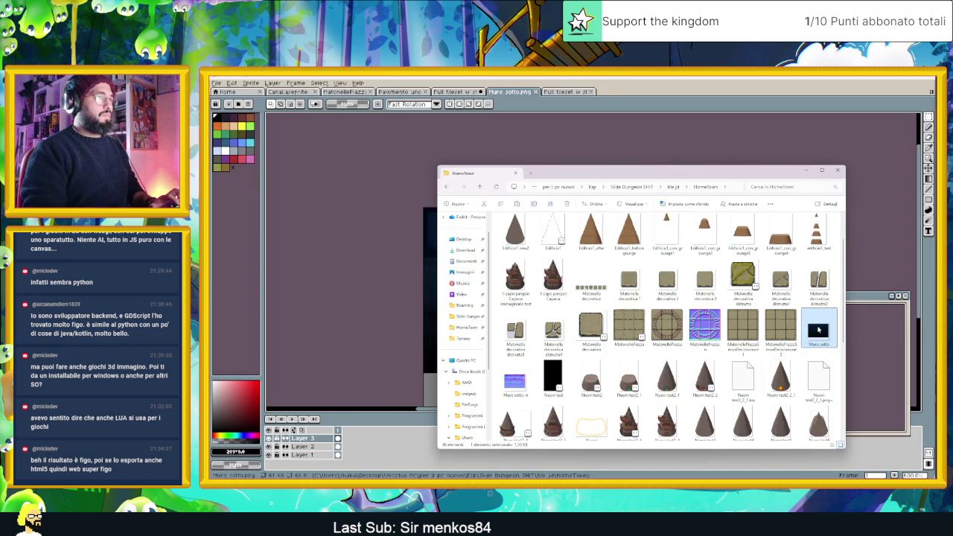
left_click_drag(818, 329, 798, 297)
left_click(632, 95)
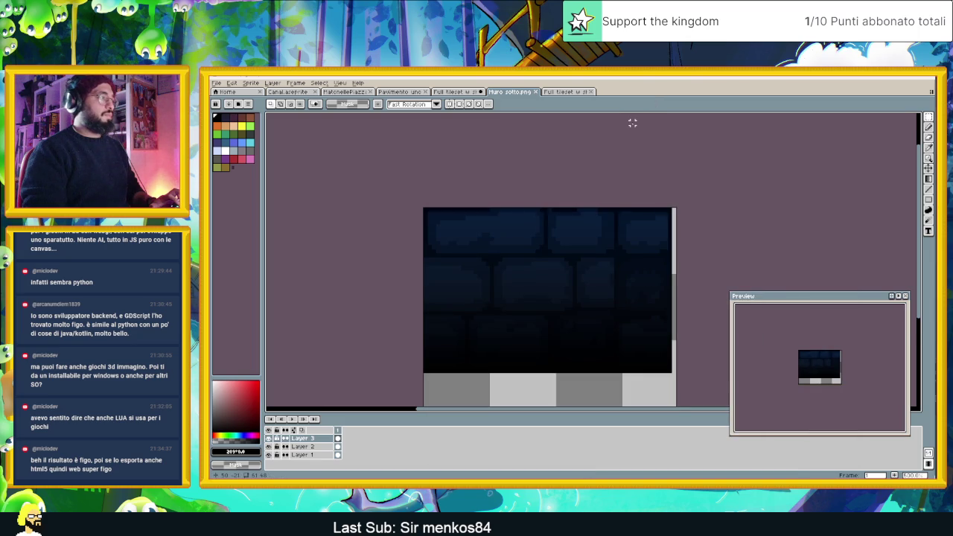
scroll(633, 126, "down", 1)
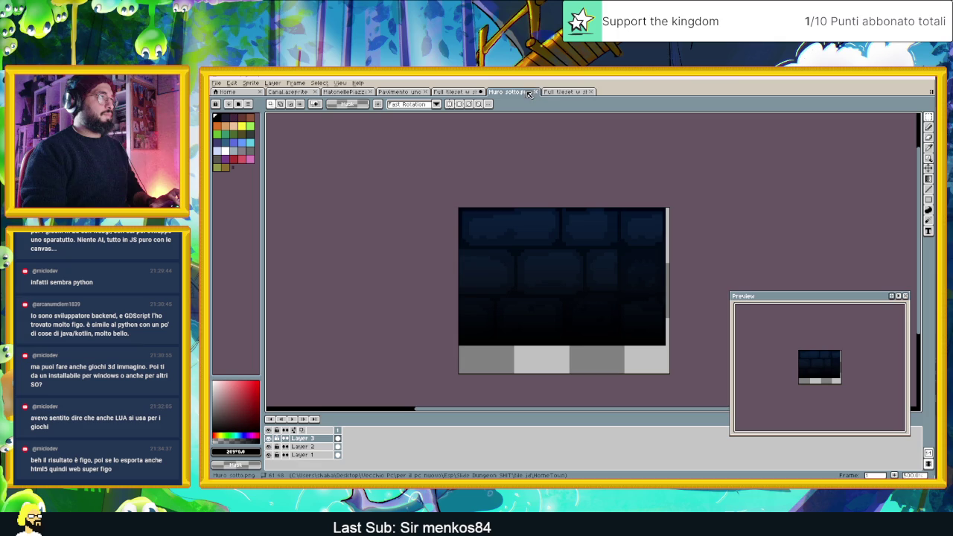
Close the Muro sotto image, minimise the HomeTown folder, and return to the blue stone tileset.
left_click(537, 93)
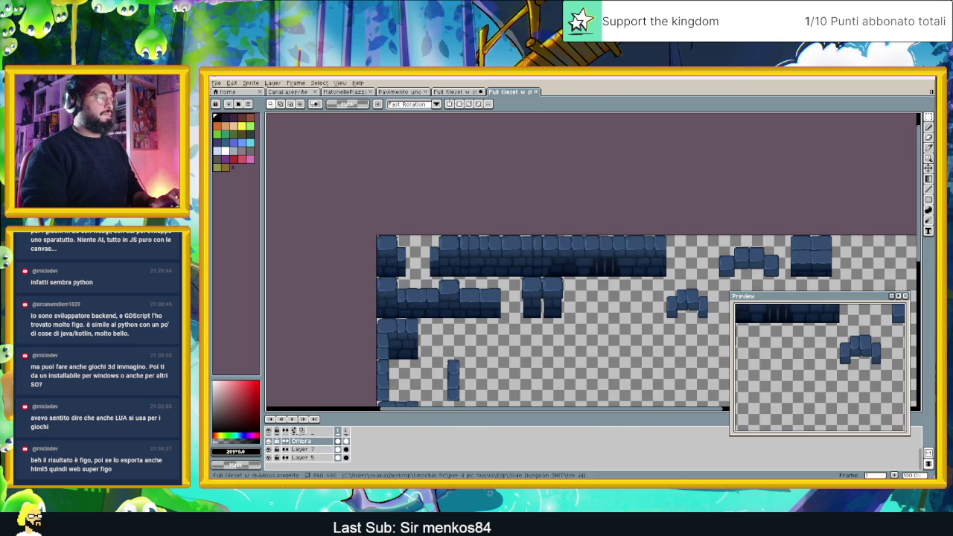
key("super")
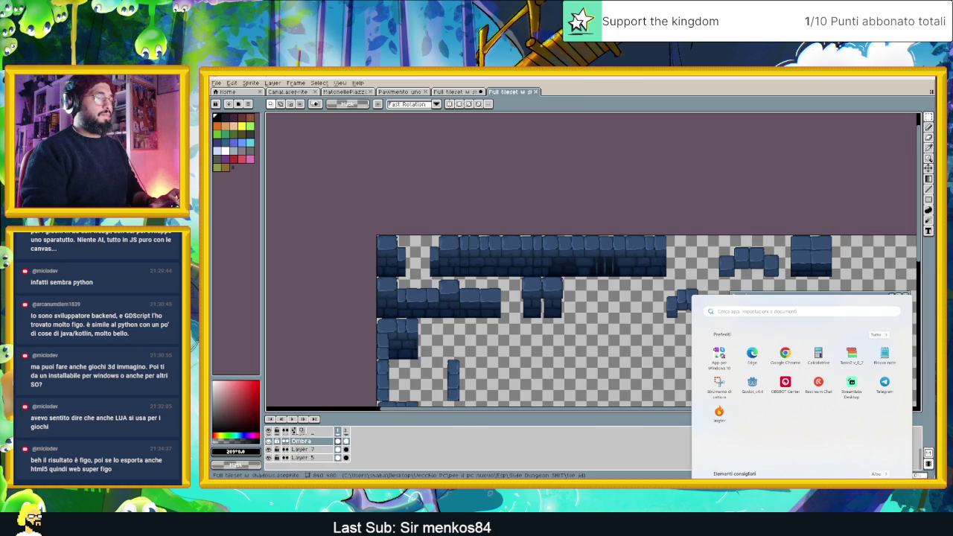
key("super+d")
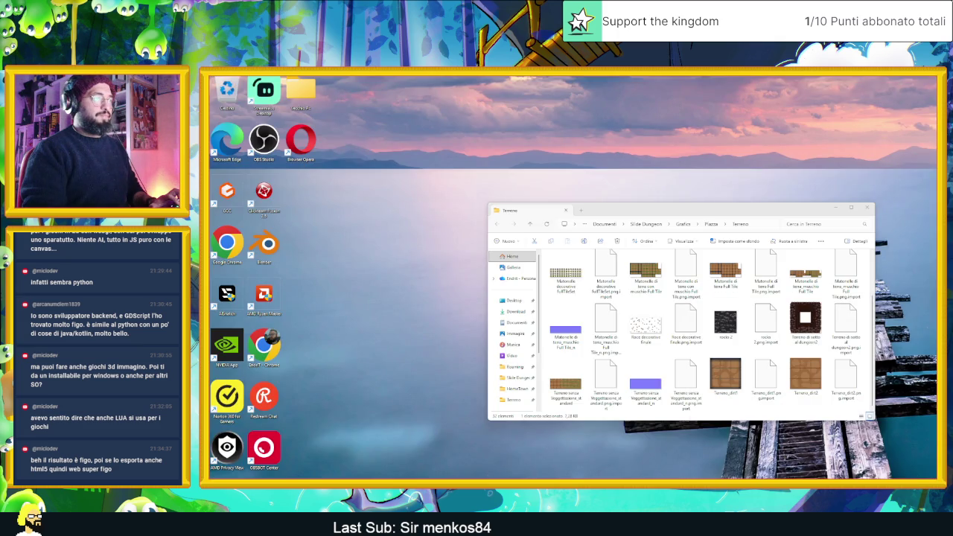
key("super+d")
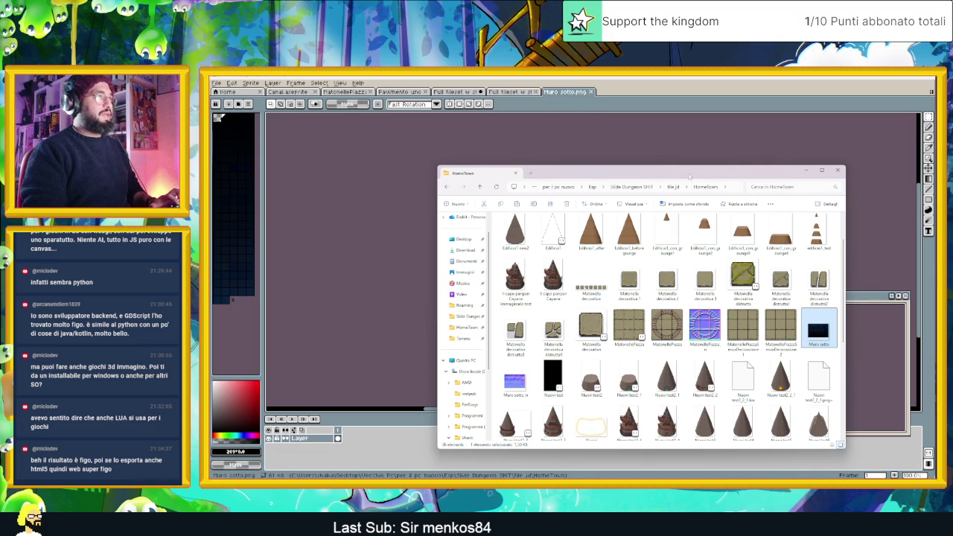
left_click(806, 172)
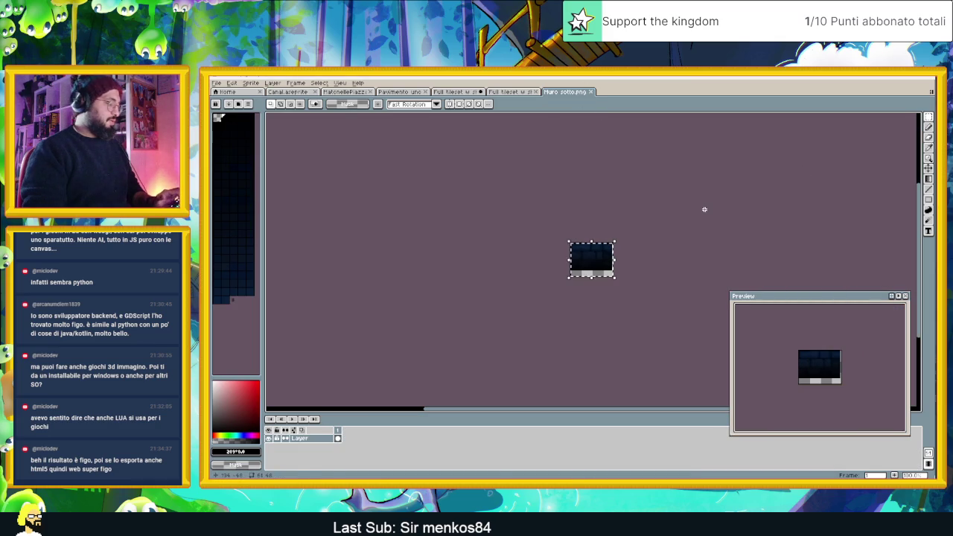
key("ctrl+shift+Tab")
key("ctrl+shift+Tab")
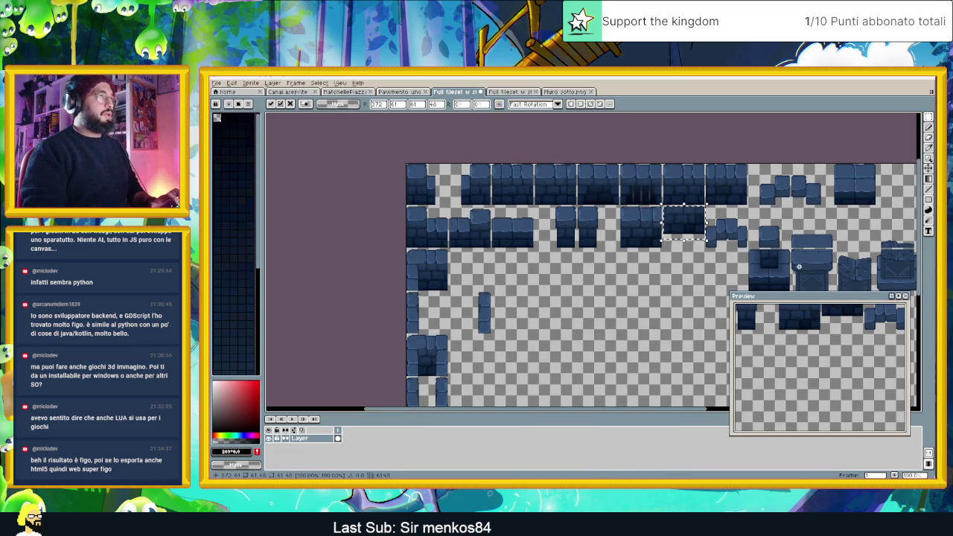
Paste the dark wall tile and move it beside the other wall tiles.
key("ctrl+v")
mouse_move(432, 184)
left_mouse_down()
mouse_move(689, 225)
mouse_move(702, 206)
left_mouse_up()
scroll(700, 220, "up", 3)
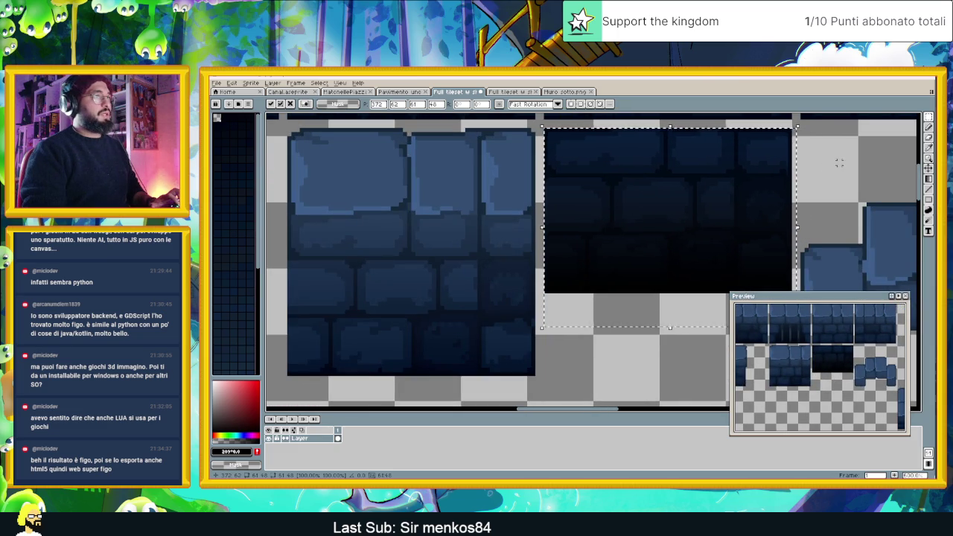
key("Return")
scroll(827, 210, "down", 2)
left_click_drag(844, 207, 595, 283)
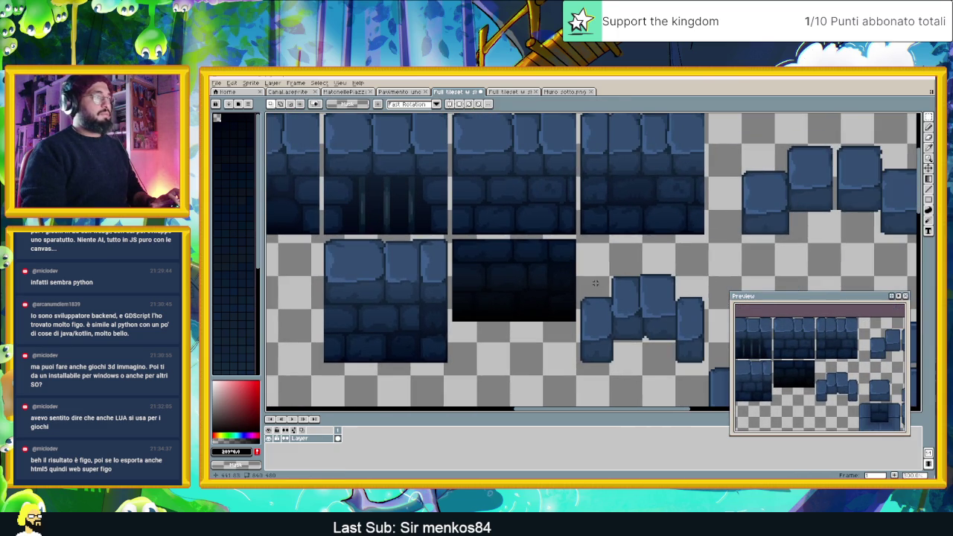
scroll(506, 284, "up", 1)
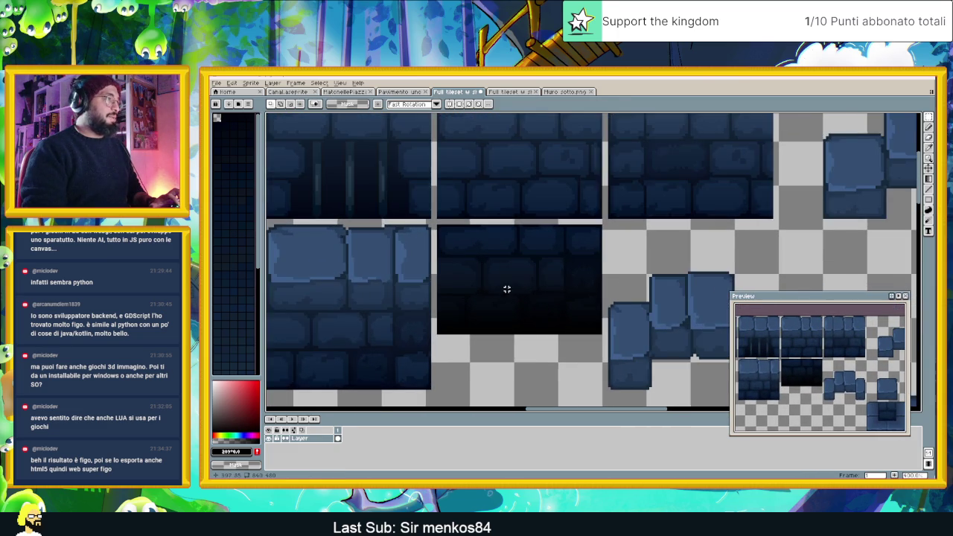
scroll(506, 294, "up", 1)
Select the dark tile, shift it up, then nudge it down one pixel to align.
left_click_drag(415, 347, 628, 206)
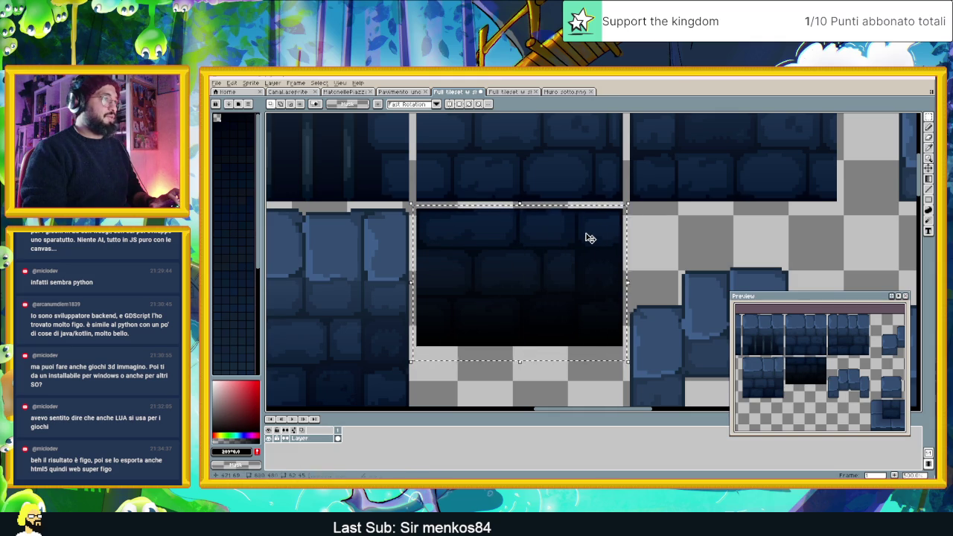
left_click_drag(590, 238, 591, 232)
left_click(659, 220)
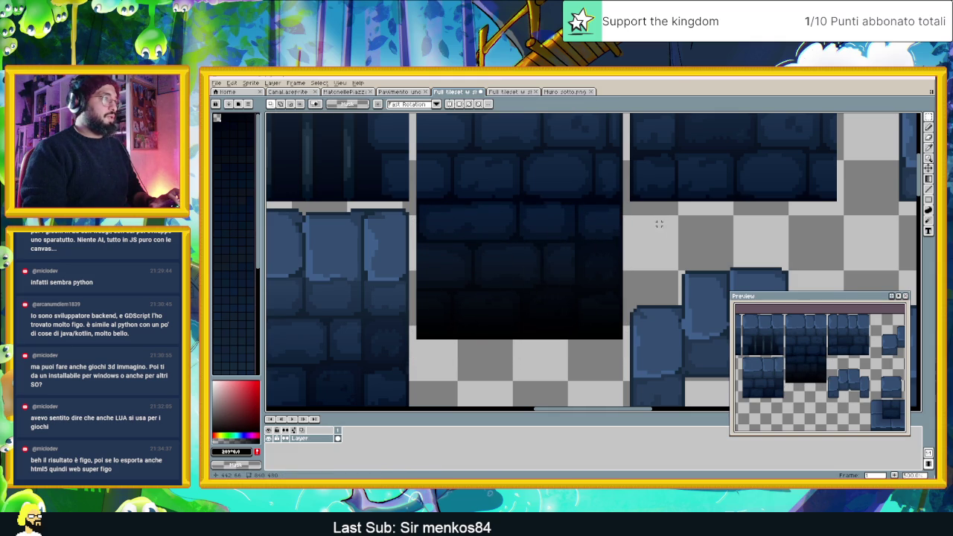
scroll(659, 223, "down", 2)
scroll(657, 235, "down", 1)
scroll(653, 248, "up", 3)
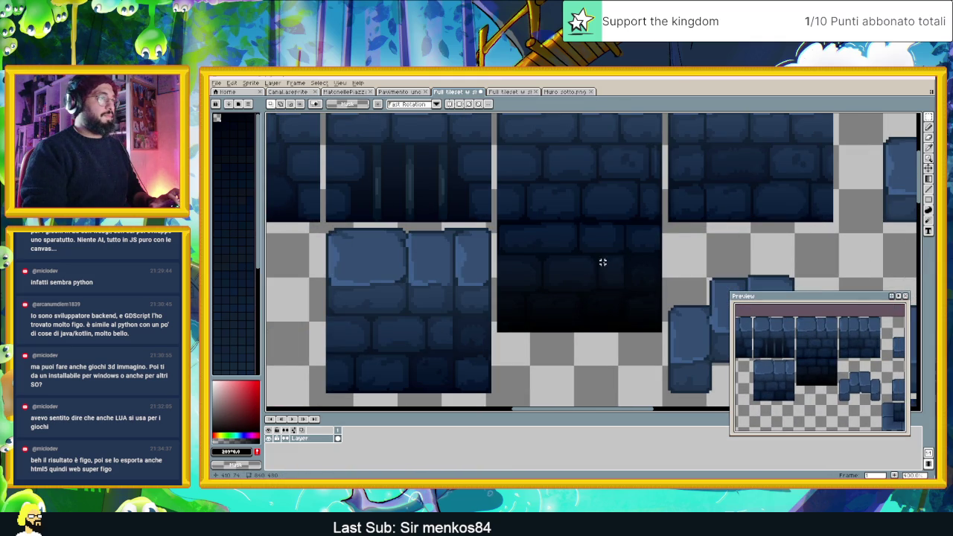
key("ctrl+shift+d")
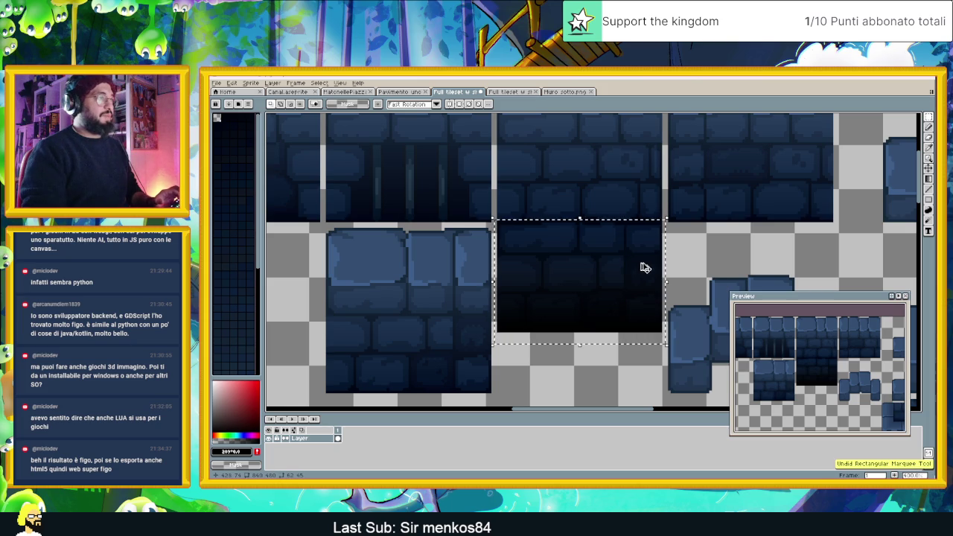
key("Down")
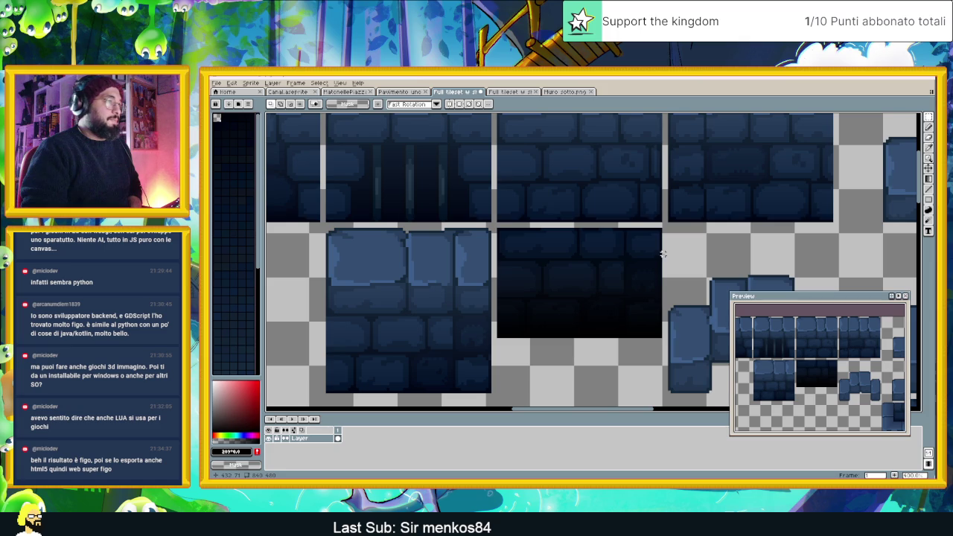
scroll(662, 254, "down", 1)
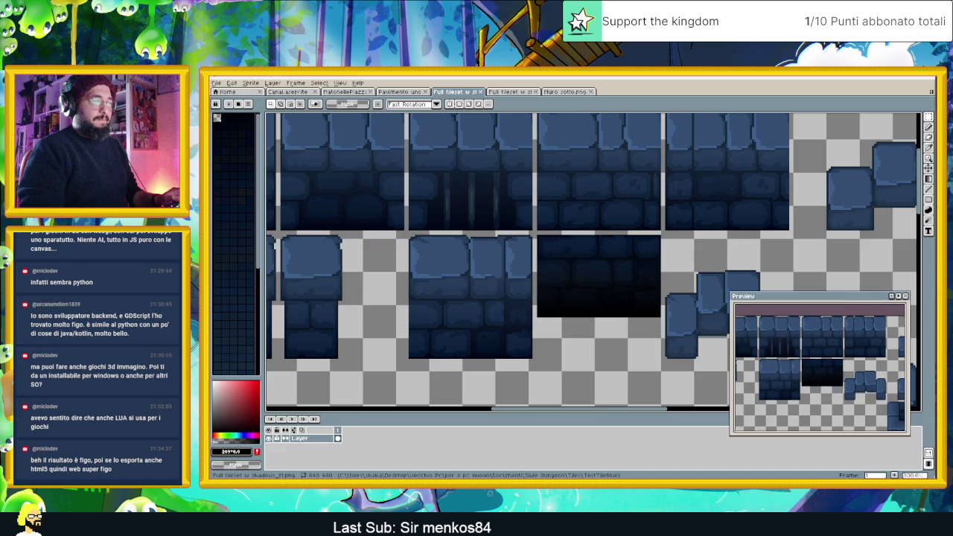
Open the normal-map tileset image from the TestTileBlue folder in Aseprite.
key("super+Down")
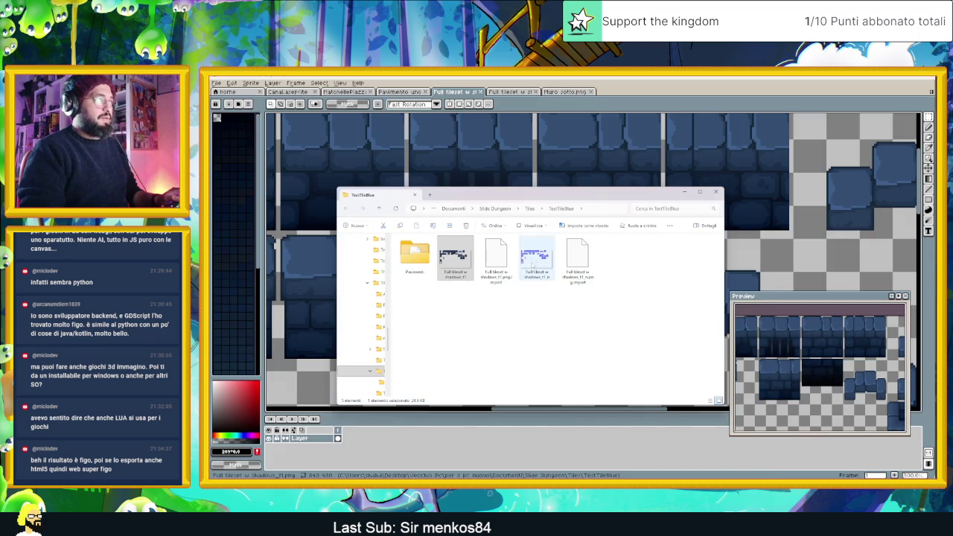
left_click(536, 257)
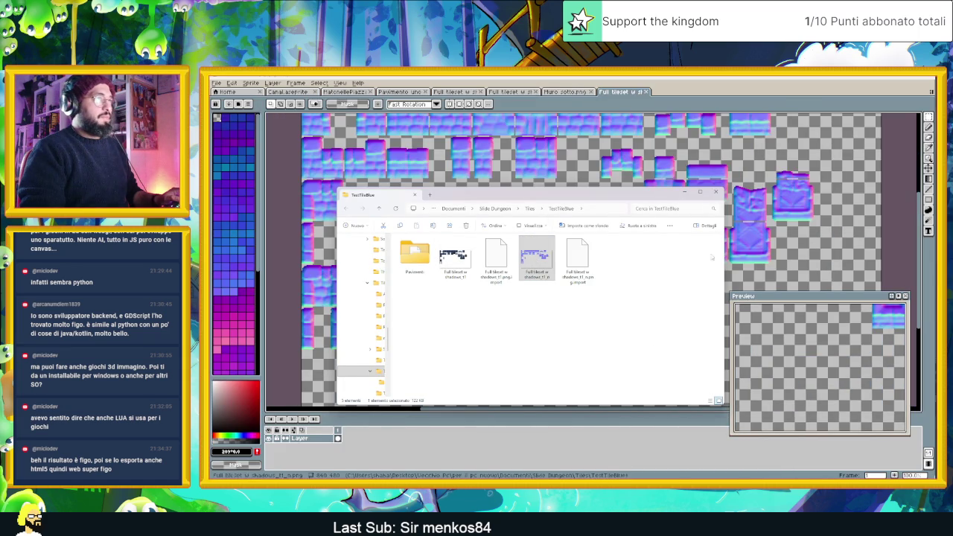
left_click(688, 195)
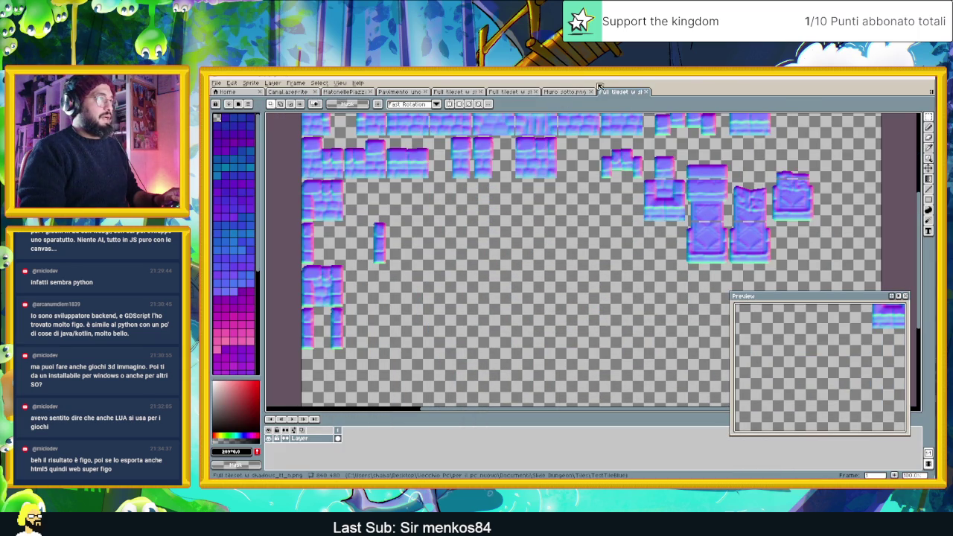
left_click_drag(618, 92, 566, 92)
Close the duplicate full tileset document and return to the normal-map tileset.
left_click(514, 92)
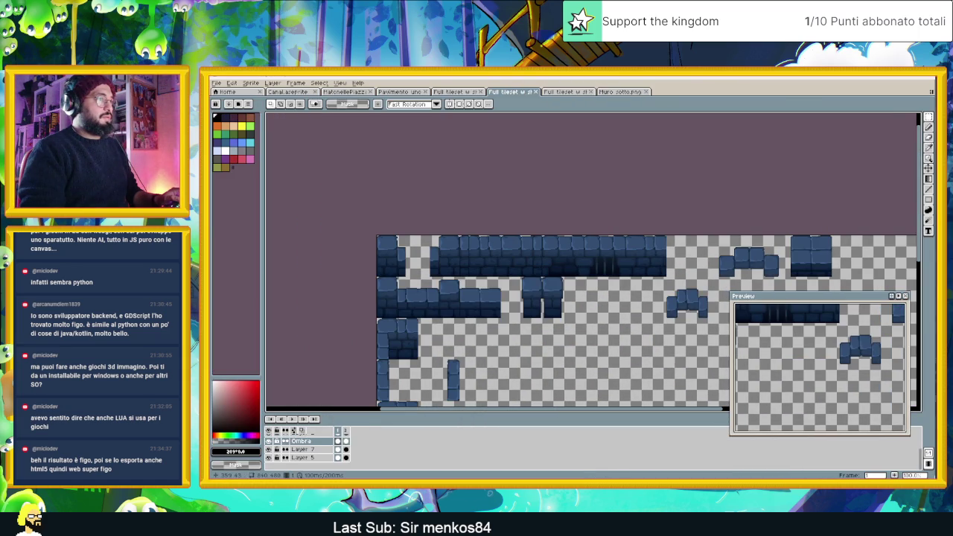
scroll(573, 262, "down", 3)
scroll(572, 262, "up", 1)
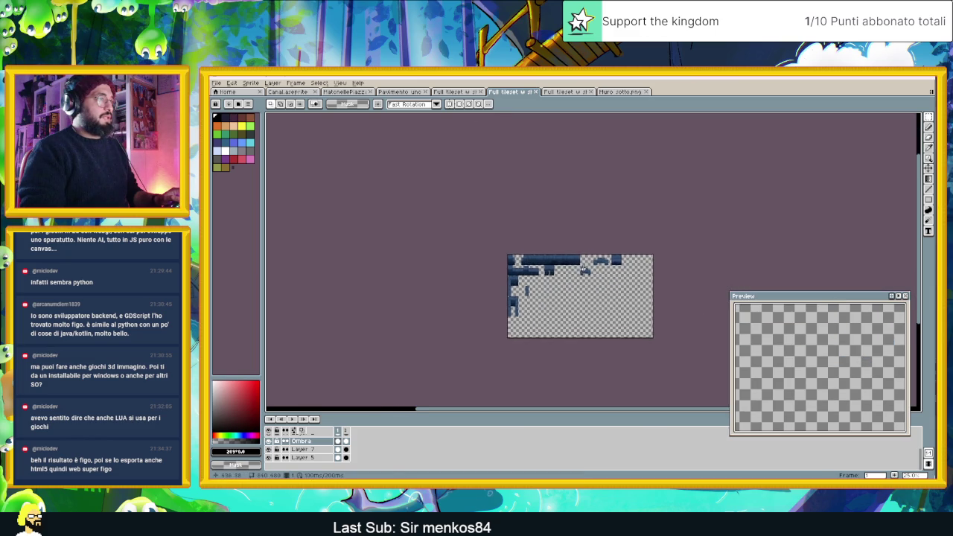
scroll(573, 263, "up", 2)
scroll(572, 262, "up", 1)
left_click(473, 93)
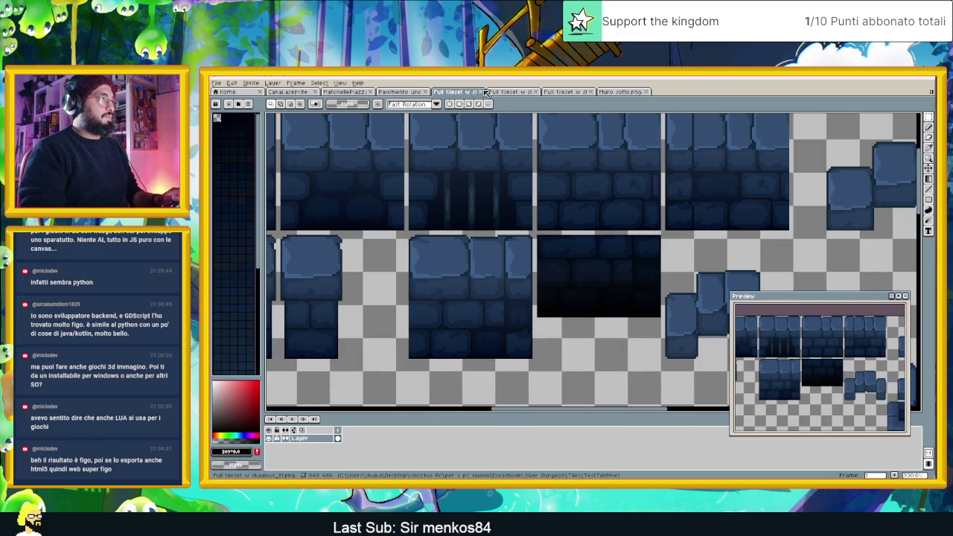
left_click(538, 92)
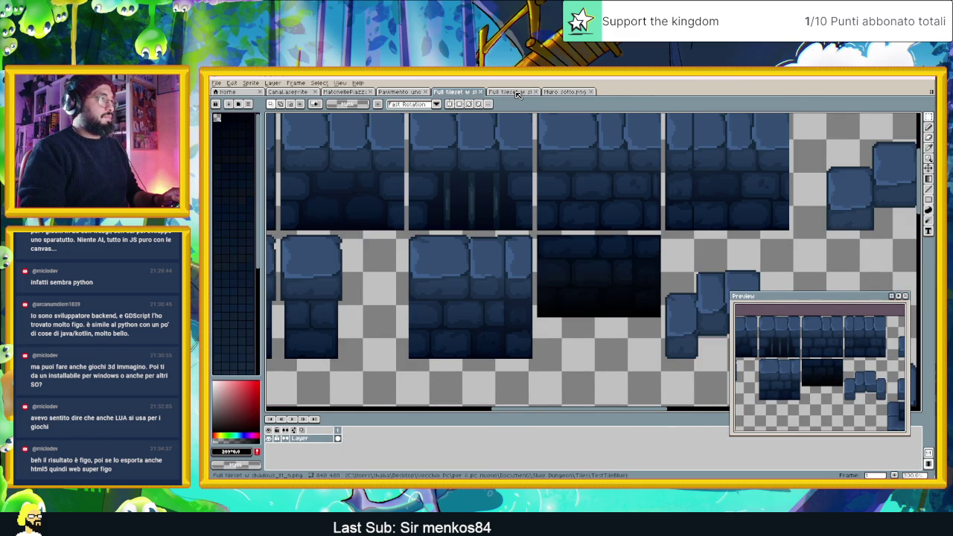
left_click(518, 92)
scroll(560, 189, "up", 1)
scroll(560, 189, "up", 3)
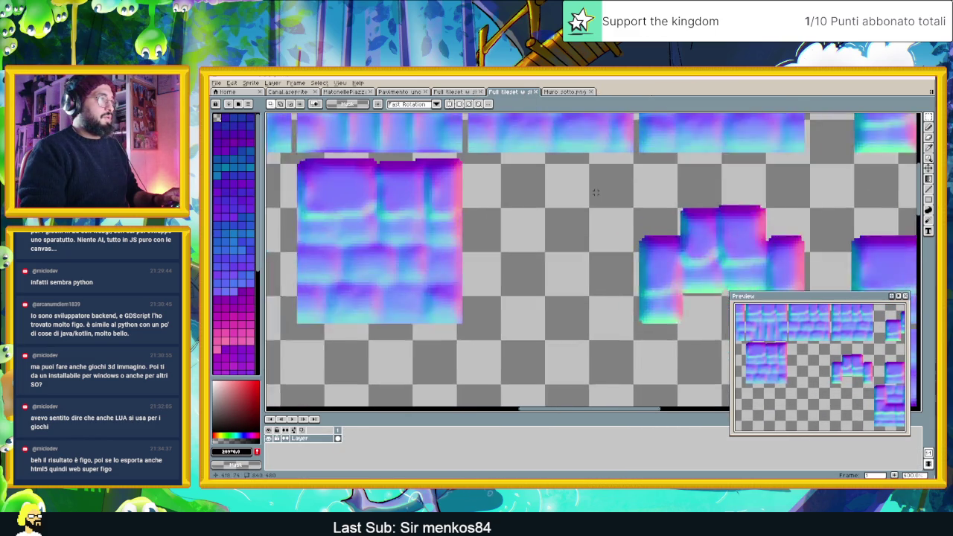
scroll(560, 189, "up", 1)
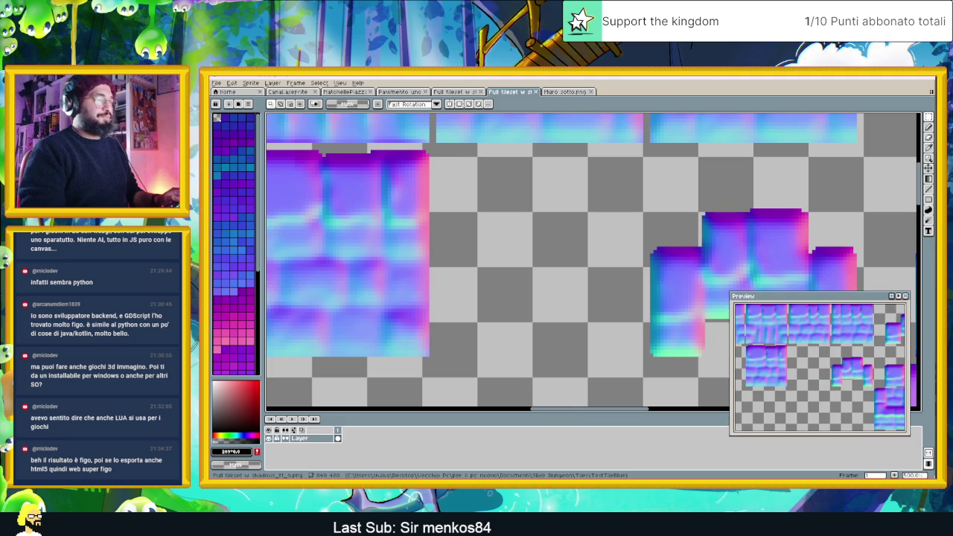
Open the Muro sotto_n normal map from the HomeTown folder and close the folder.
key("alt+Tab")
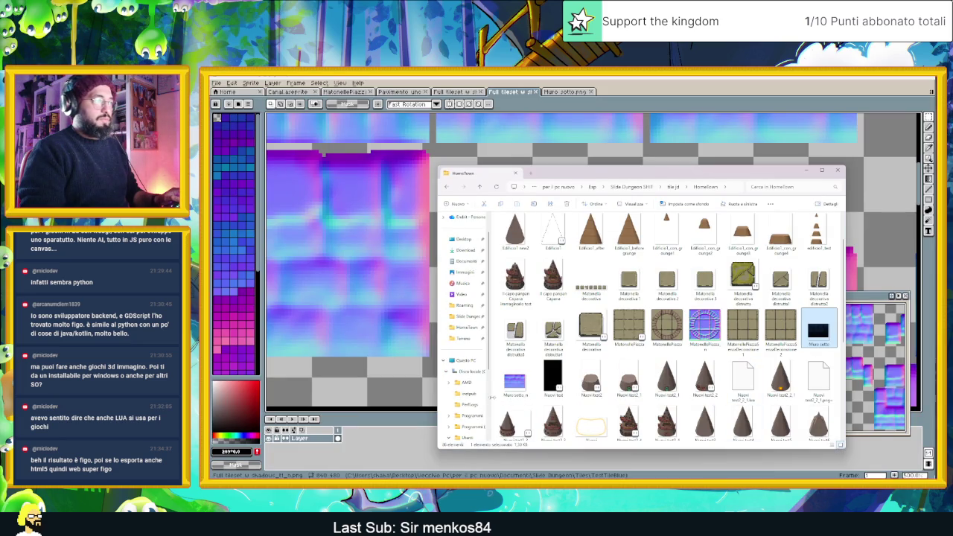
left_click_drag(514, 379, 627, 92)
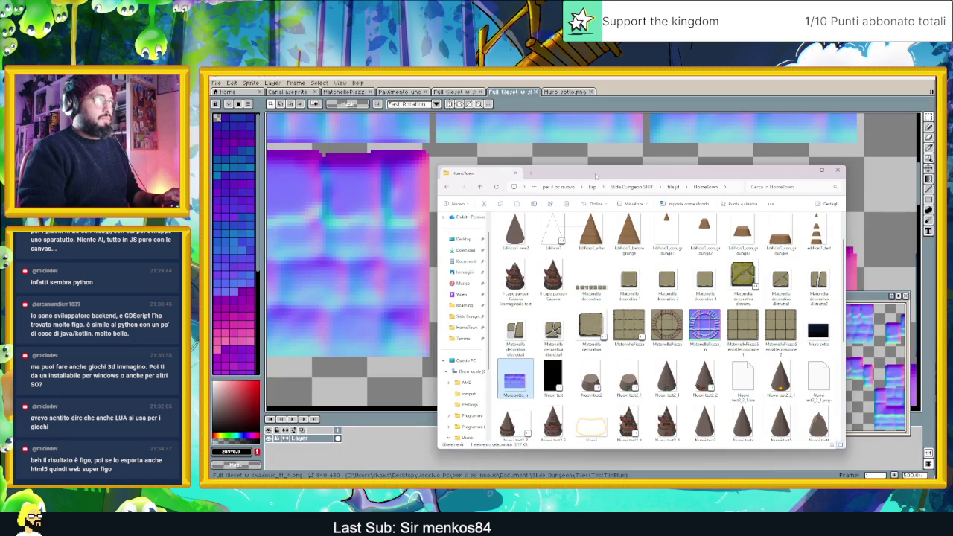
left_click(838, 169)
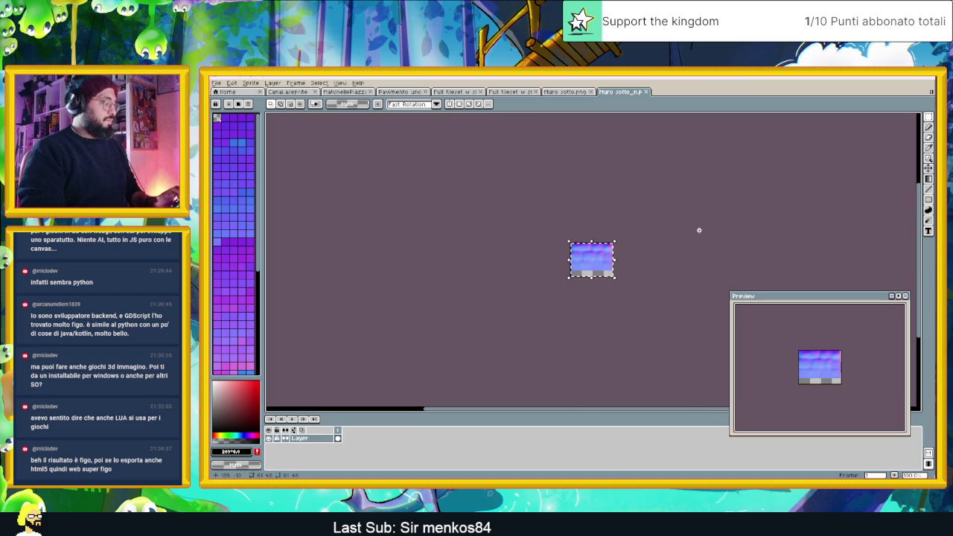
left_click(455, 92)
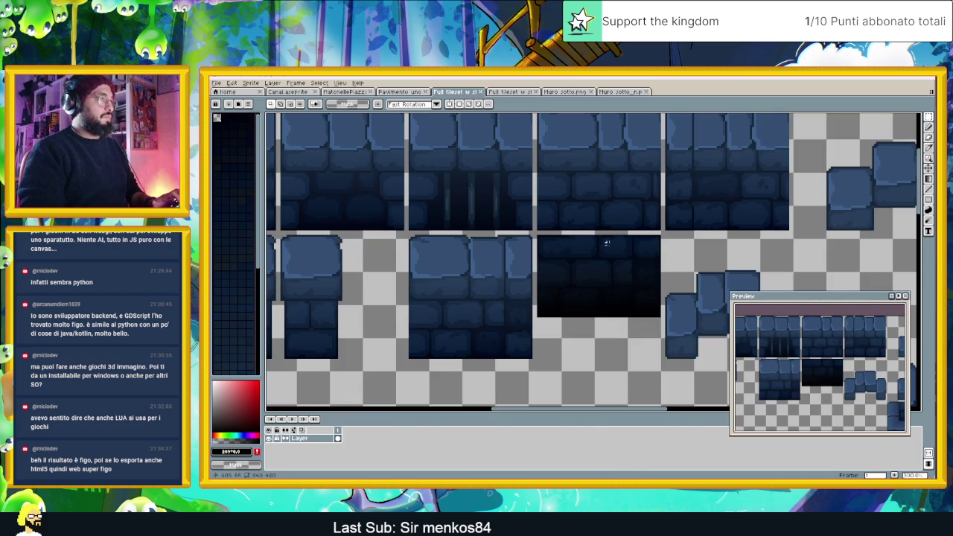
left_click(511, 91)
Paste the normal-map tile into the dark tile's slot of the normal-map tileset.
key("ctrl+v")
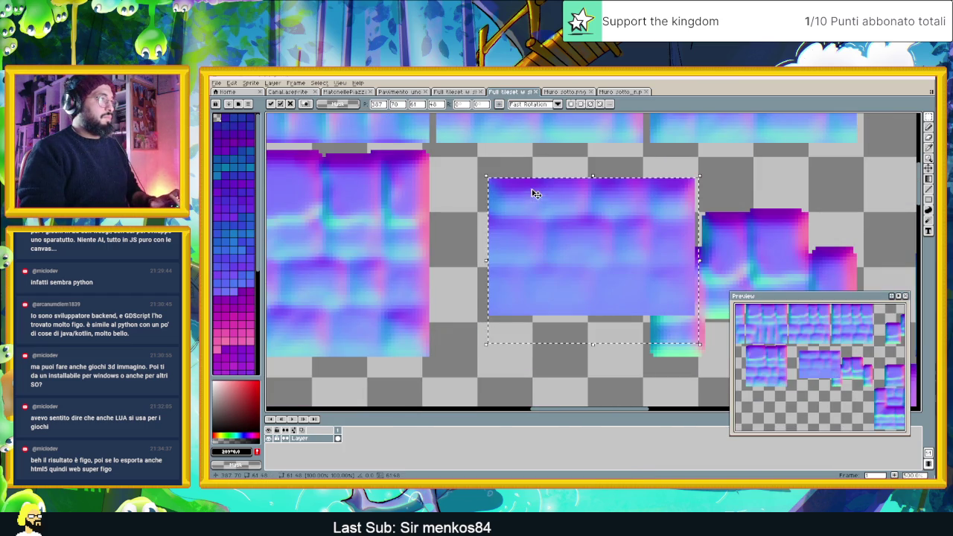
left_click_drag(568, 202, 519, 173)
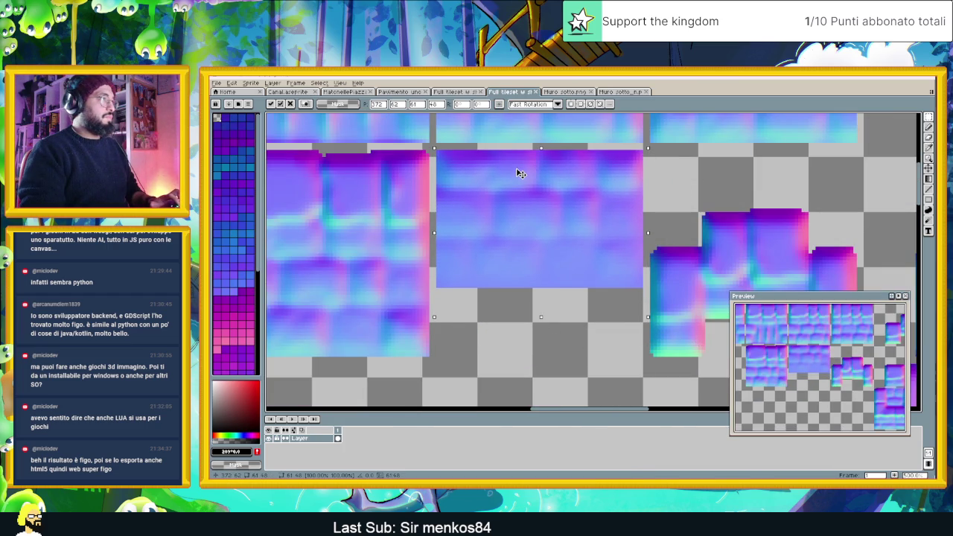
left_click(703, 176)
scroll(703, 176, "down", 2)
scroll(703, 176, "down", 2)
scroll(656, 194, "up", 1)
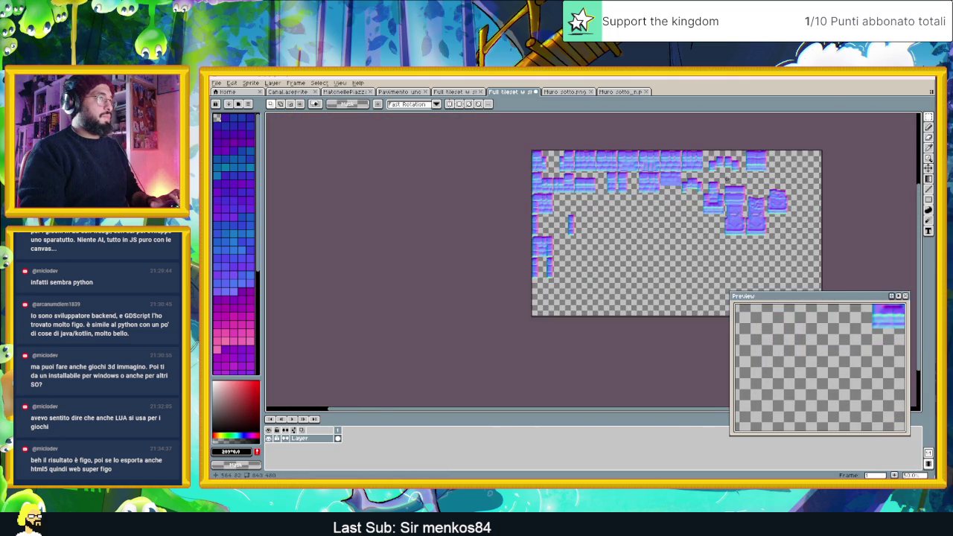
scroll(644, 200, "up", 1)
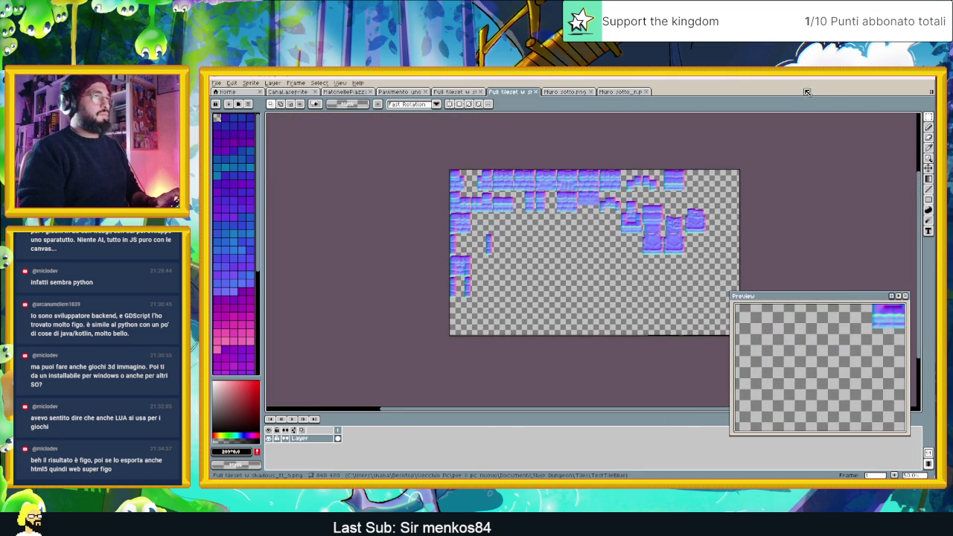
key("alt+Tab")
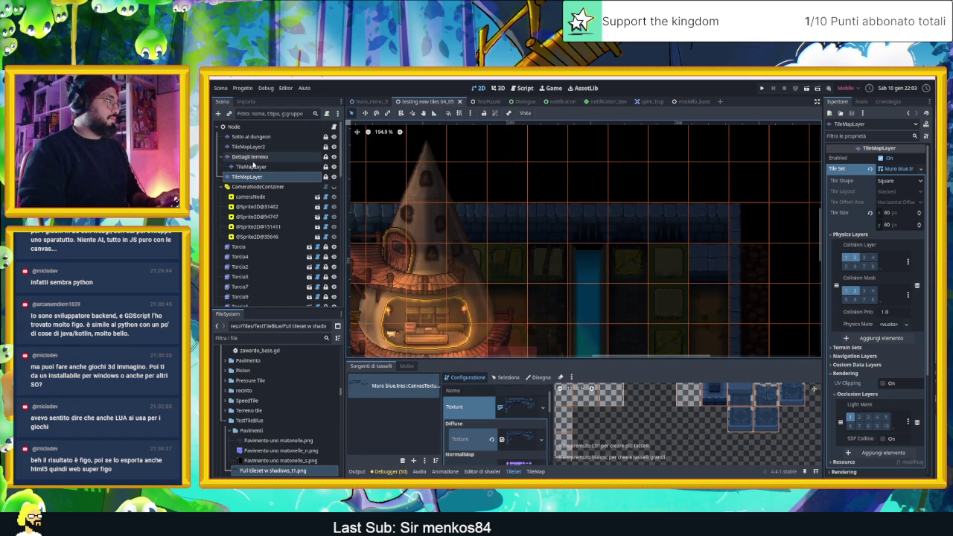
Switch from the TileMap panel to the TileSet editor for the wall tiles.
left_click(253, 177)
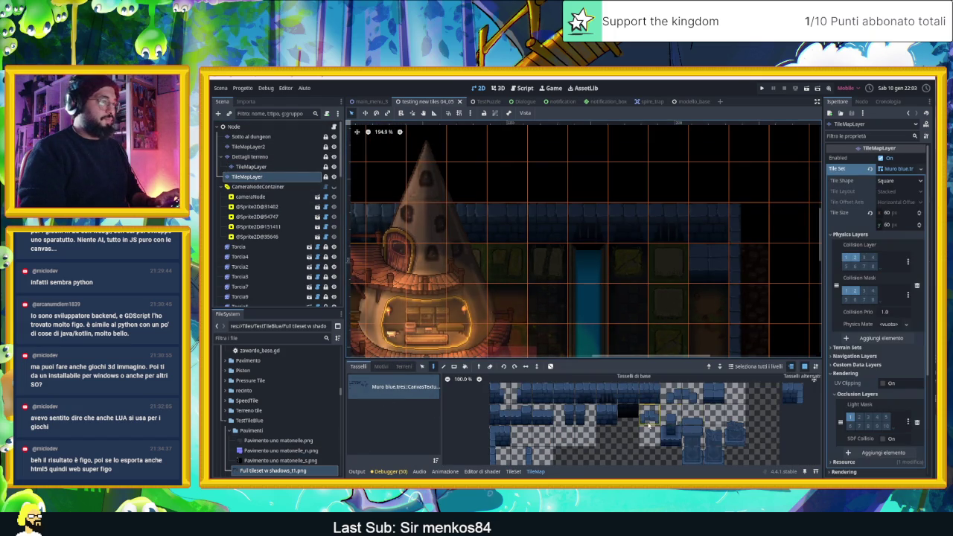
scroll(639, 418, "up", 3)
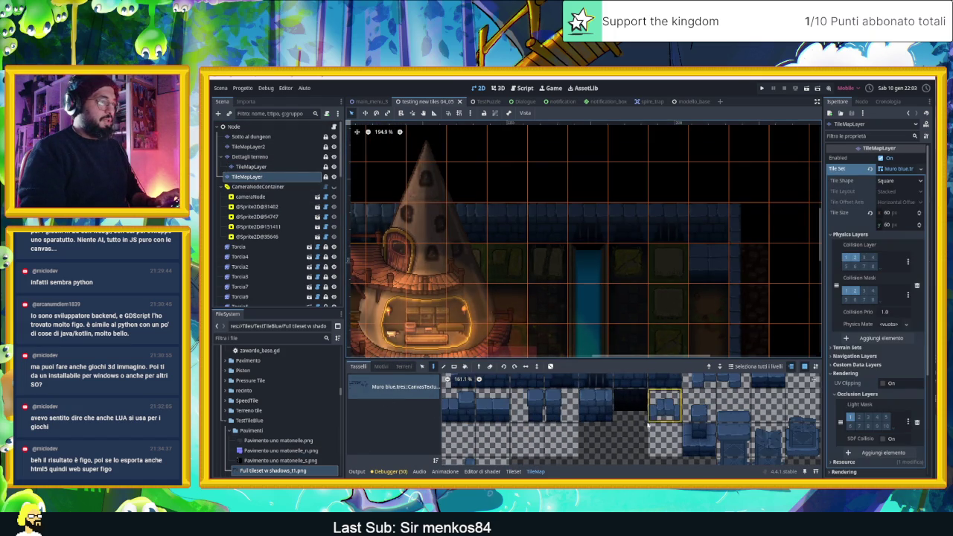
left_click(513, 473)
scroll(688, 402, "down", 3)
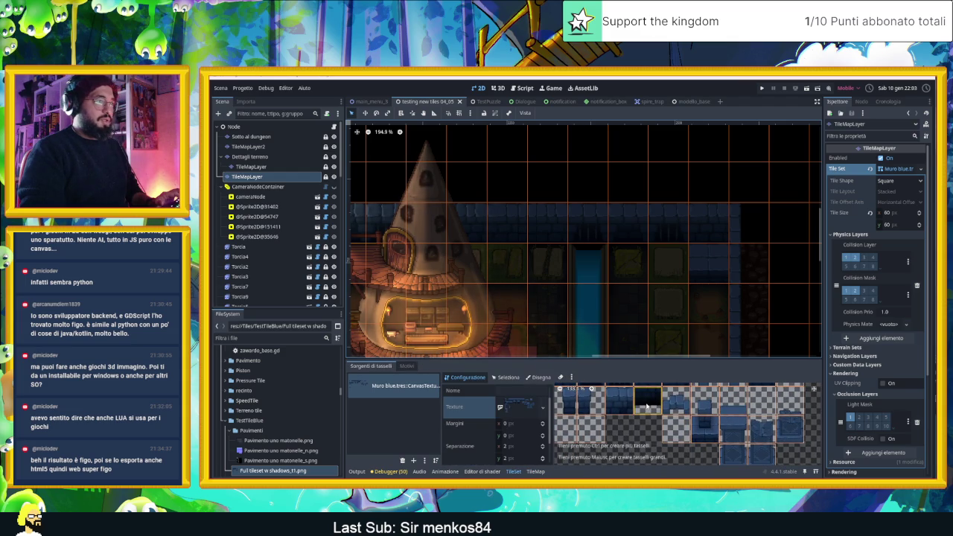
left_click(536, 473)
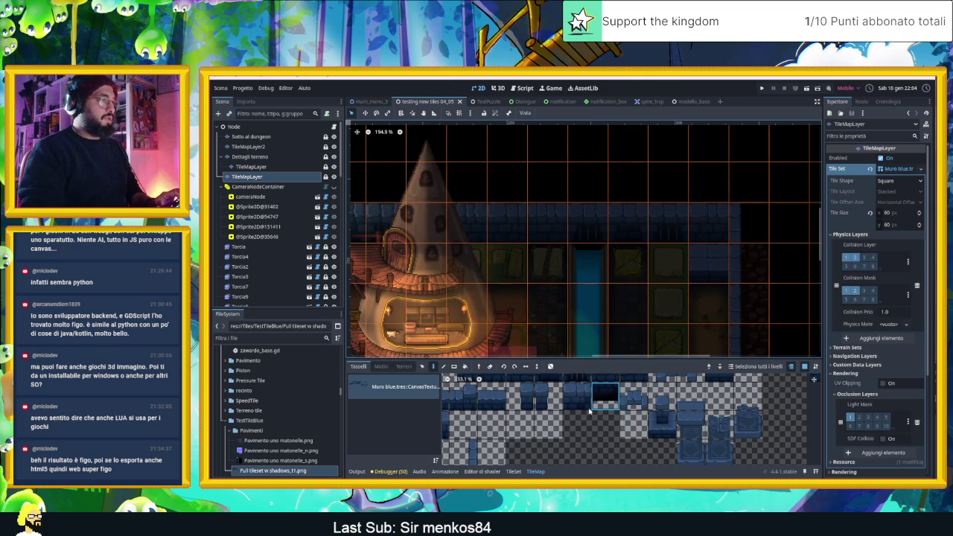
left_click(513, 472)
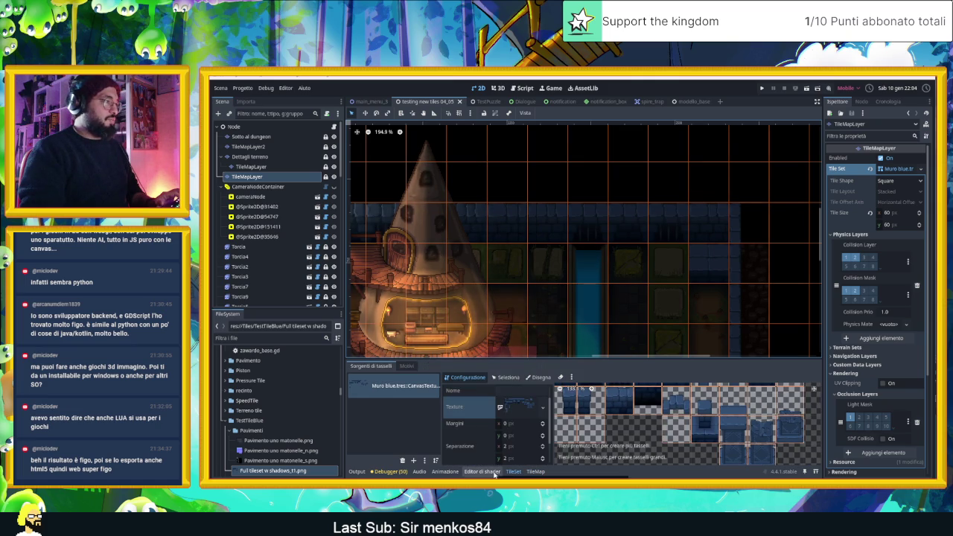
left_click(495, 473)
left_click(509, 473)
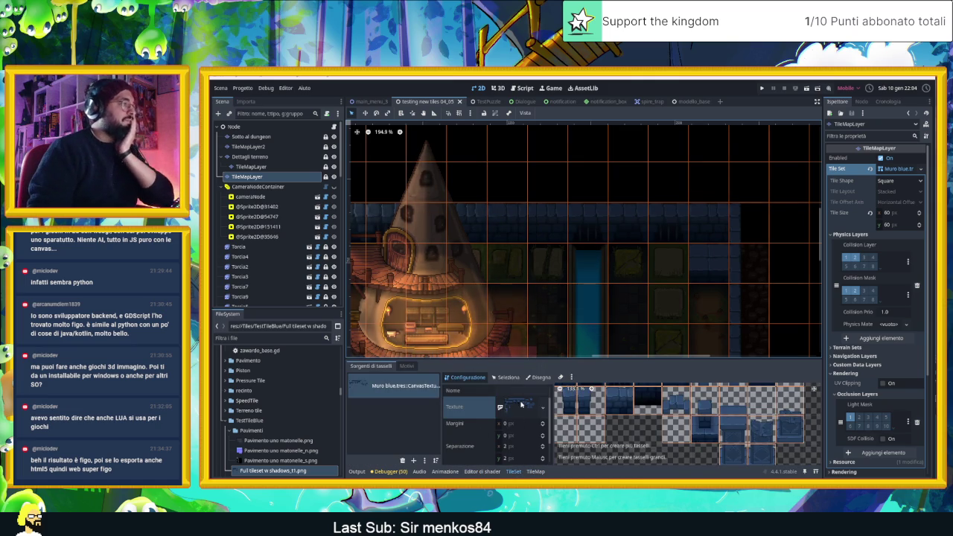
In Seleziona mode, set the wall tile's Renderer Indice Z to -1.
left_click(506, 378)
left_click(648, 401)
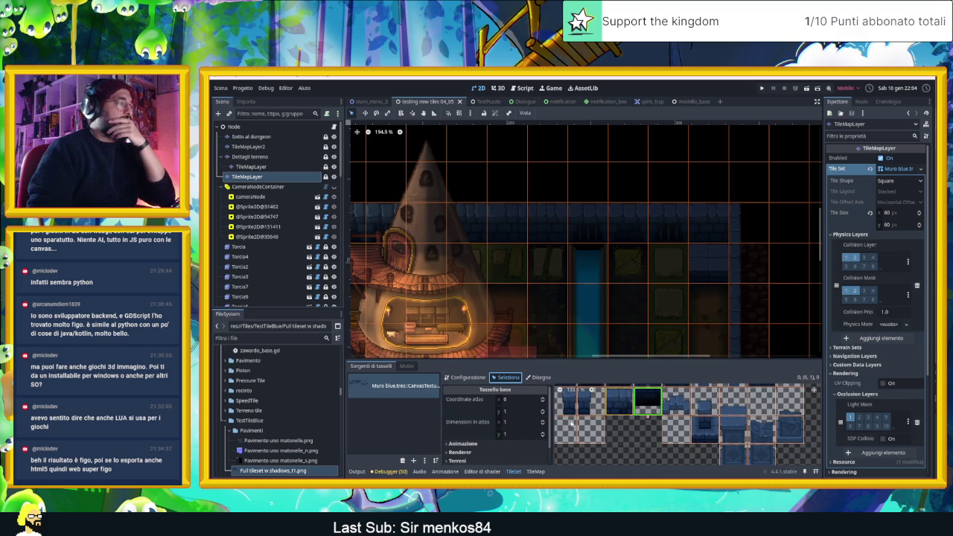
scroll(473, 440, "down", 2)
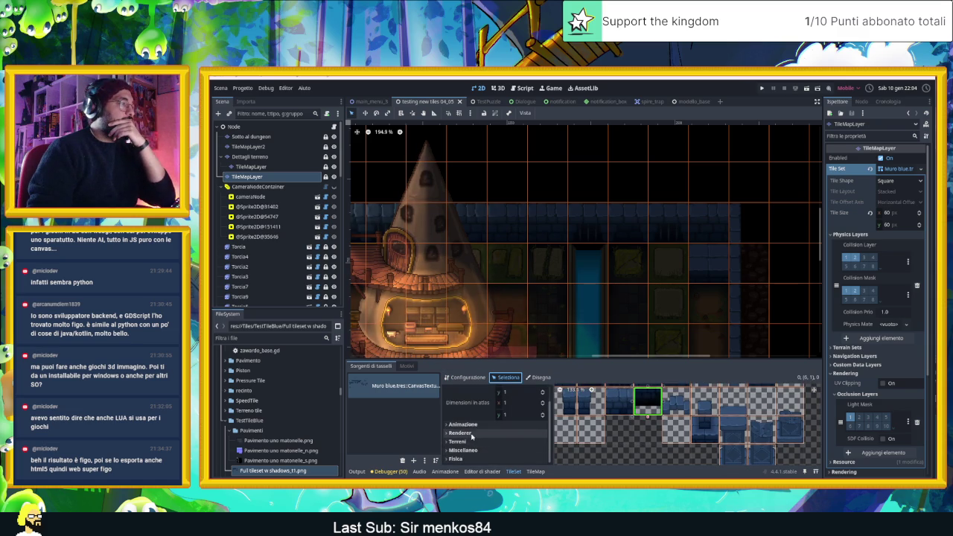
left_click(466, 433)
scroll(460, 442, "down", 2)
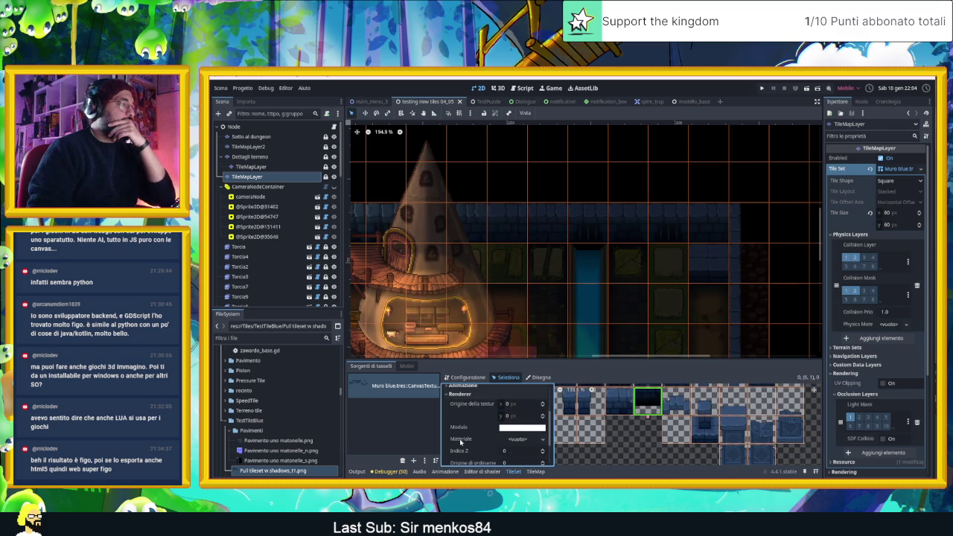
scroll(471, 446, "down", 3)
left_click(522, 422)
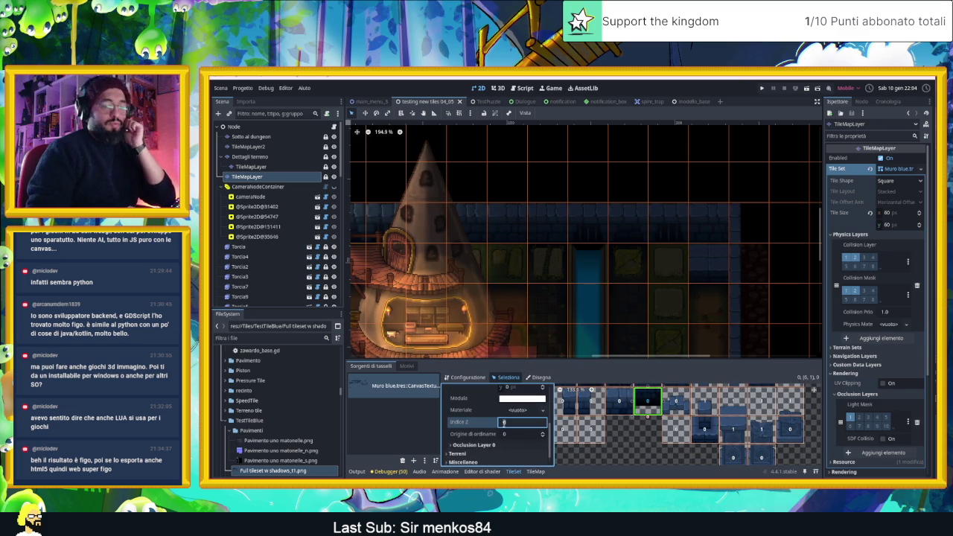
type("-1")
key("Return")
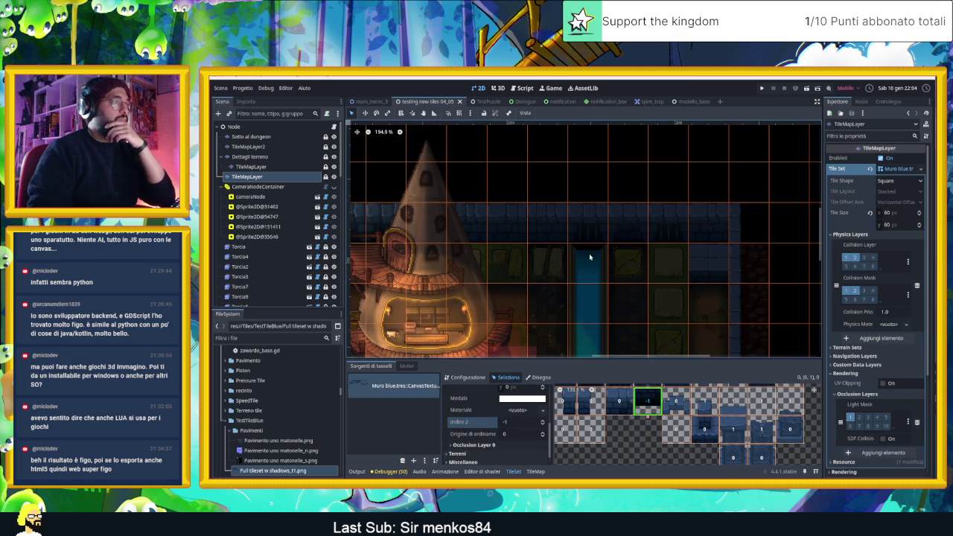
left_click(536, 471)
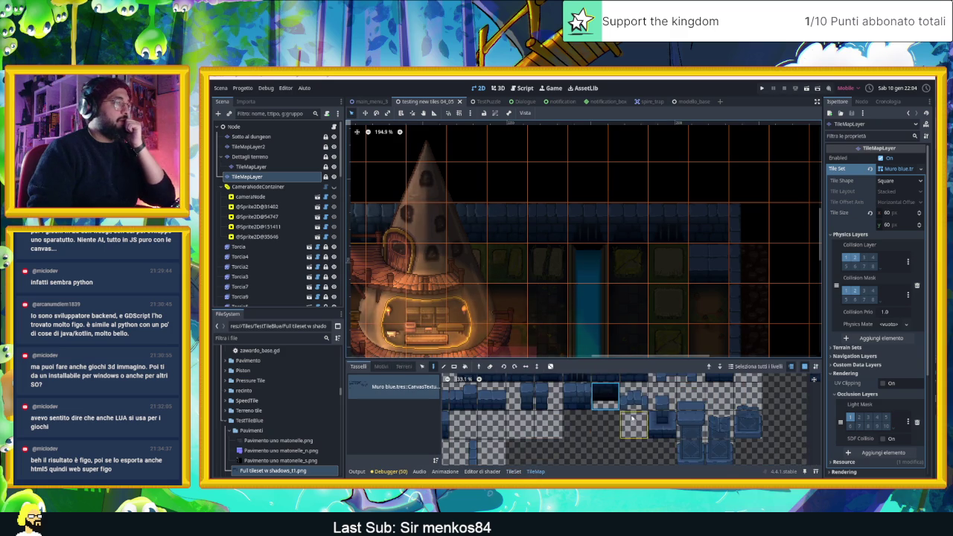
Paint the blue stone wall tile onto a dungeon map cell.
left_click(592, 258)
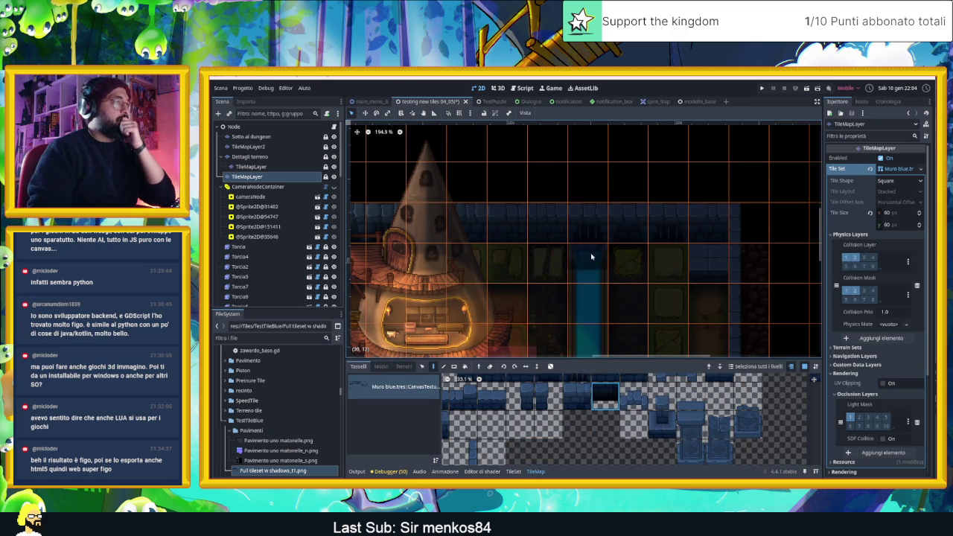
scroll(640, 196, "up", 4)
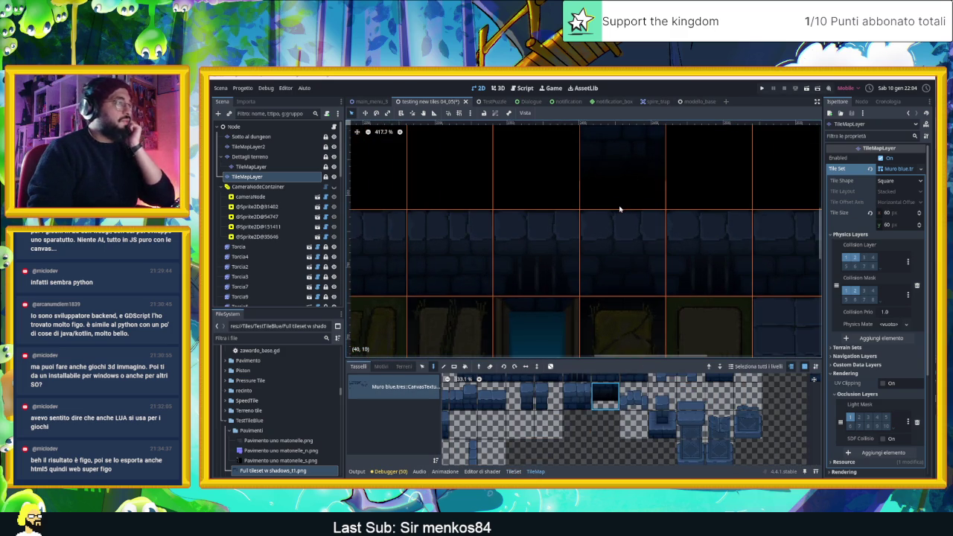
scroll(619, 211, "up", 2)
scroll(619, 211, "down", 2)
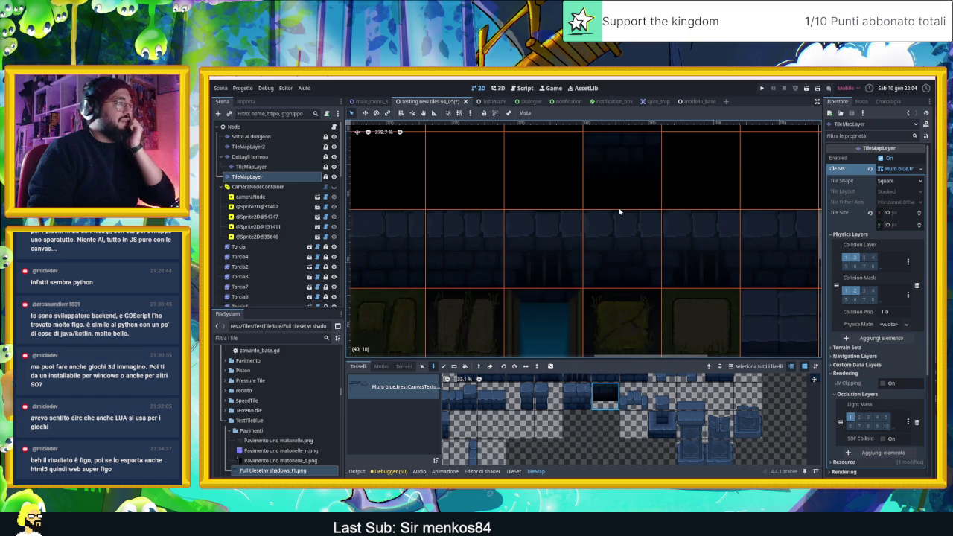
scroll(619, 211, "down", 2)
scroll(619, 216, "down", 3)
scroll(630, 253, "down", 3)
Inspect the blue door room up close, then save and run the scene.
left_click_drag(638, 282, 593, 136)
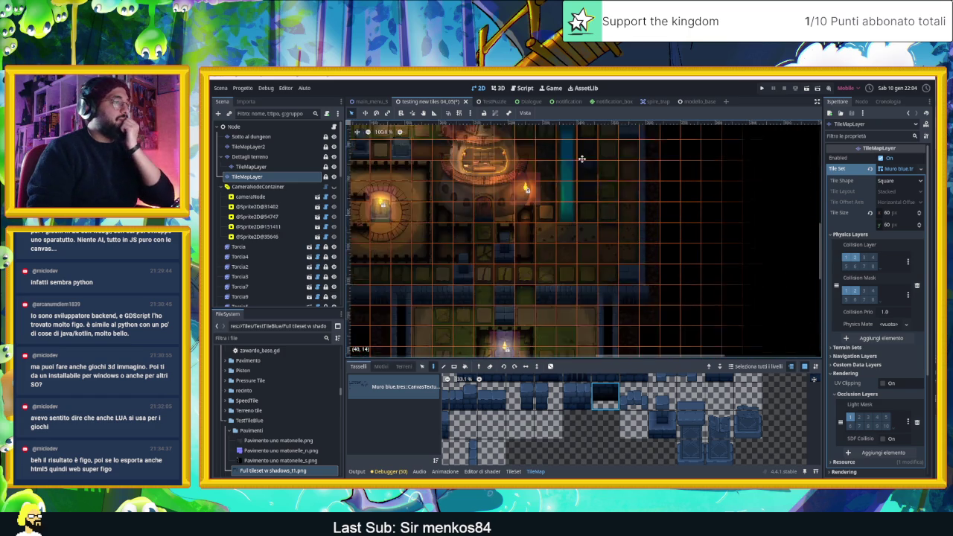
left_click_drag(548, 301, 794, 376)
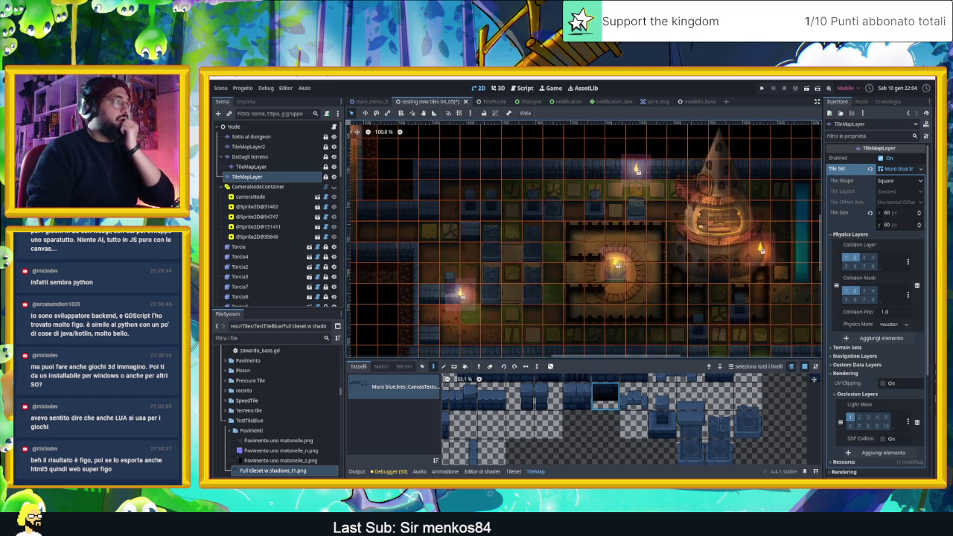
scroll(638, 234, "up", 2)
left_click_drag(421, 246, 581, 258)
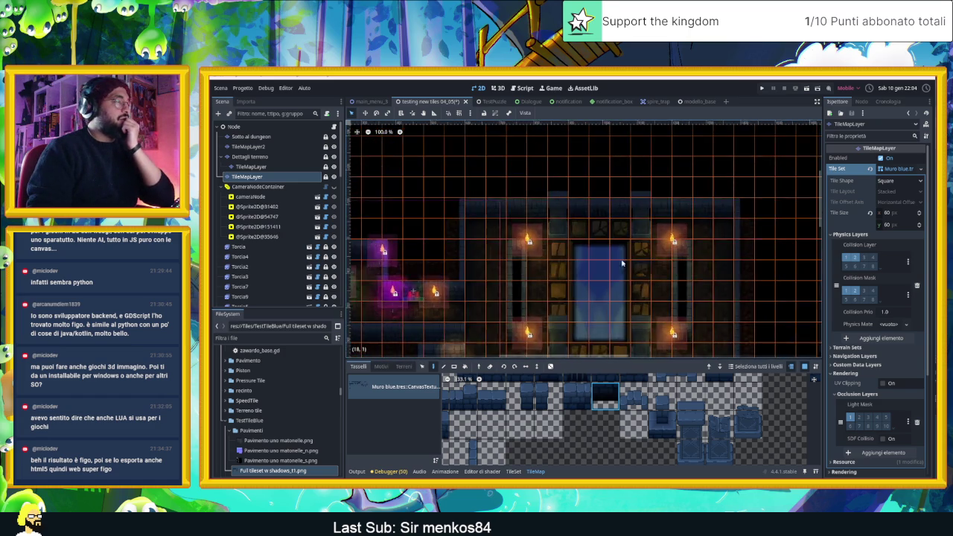
scroll(583, 250, "up", 2)
scroll(585, 241, "up", 1)
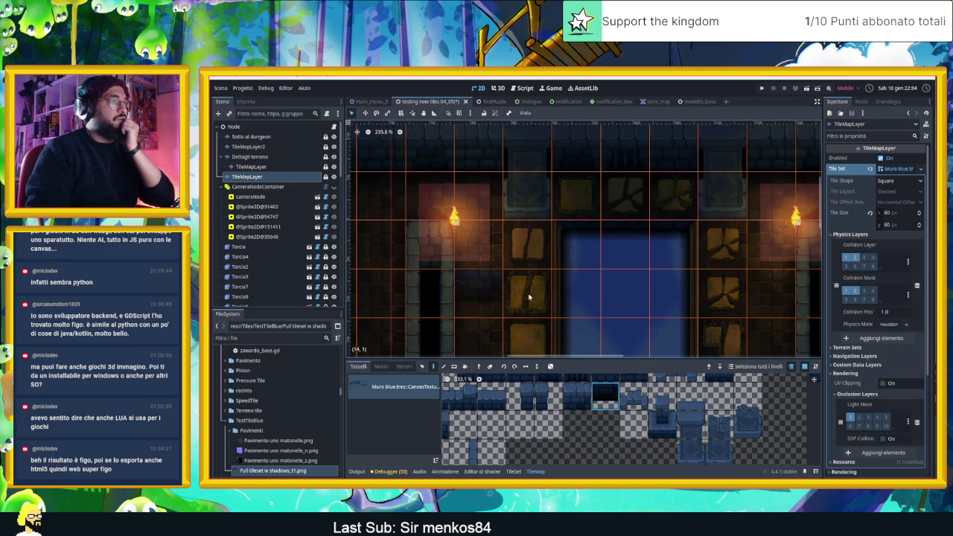
scroll(667, 255, "down", 1)
scroll(628, 187, "down", 1)
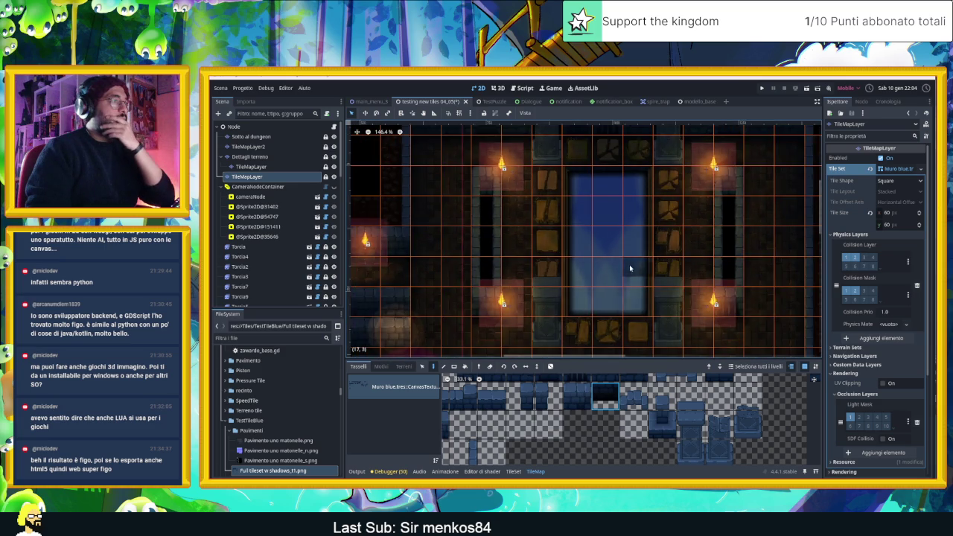
scroll(627, 266, "up", 1)
scroll(628, 267, "up", 2)
scroll(602, 300, "up", 2)
scroll(605, 302, "up", 1)
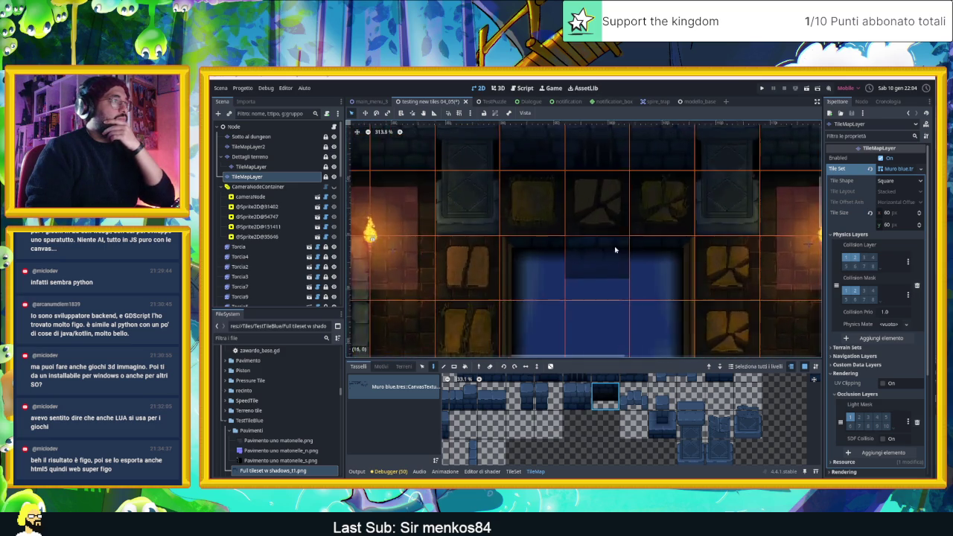
scroll(688, 294, "up", 2)
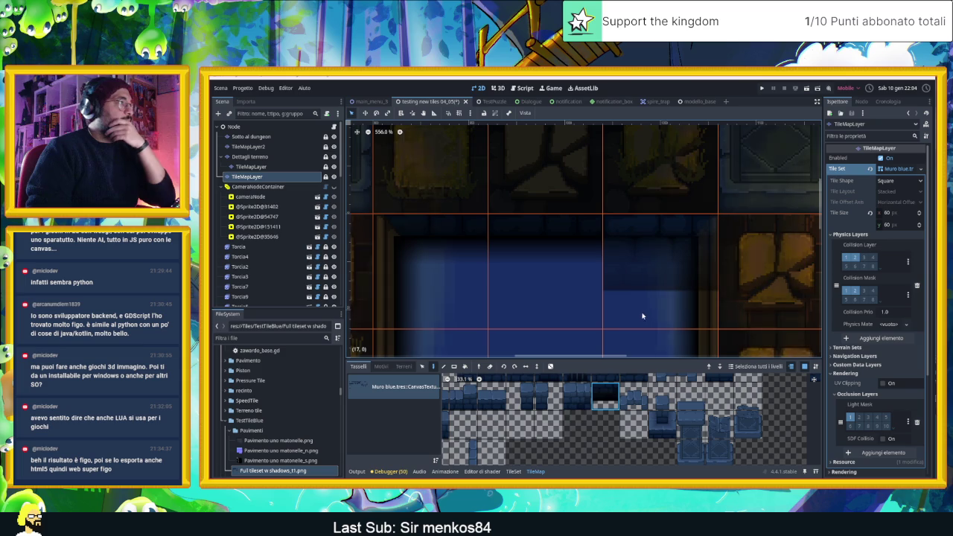
left_click(808, 88)
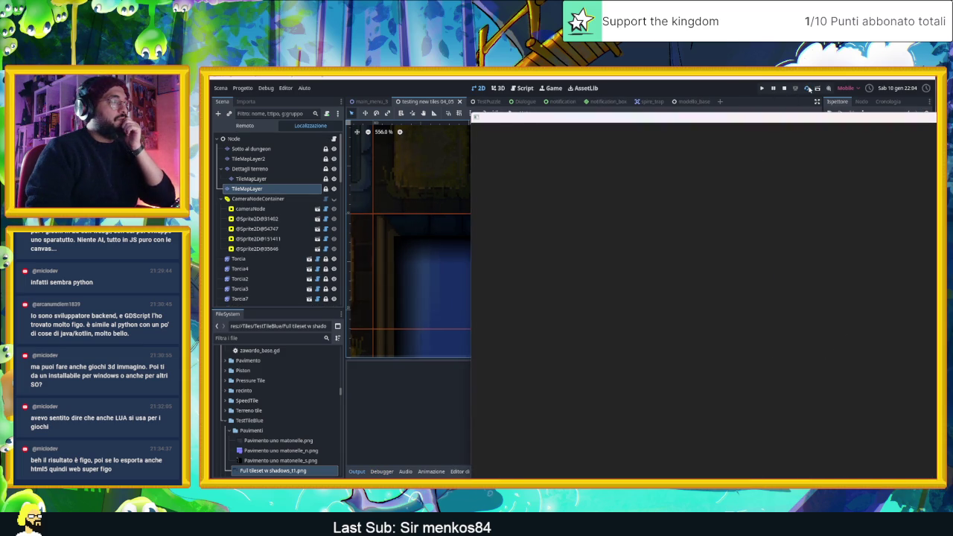
Play the lit dungeon in the game window, then stop it with F8.
left_click_drag(804, 121, 517, 118)
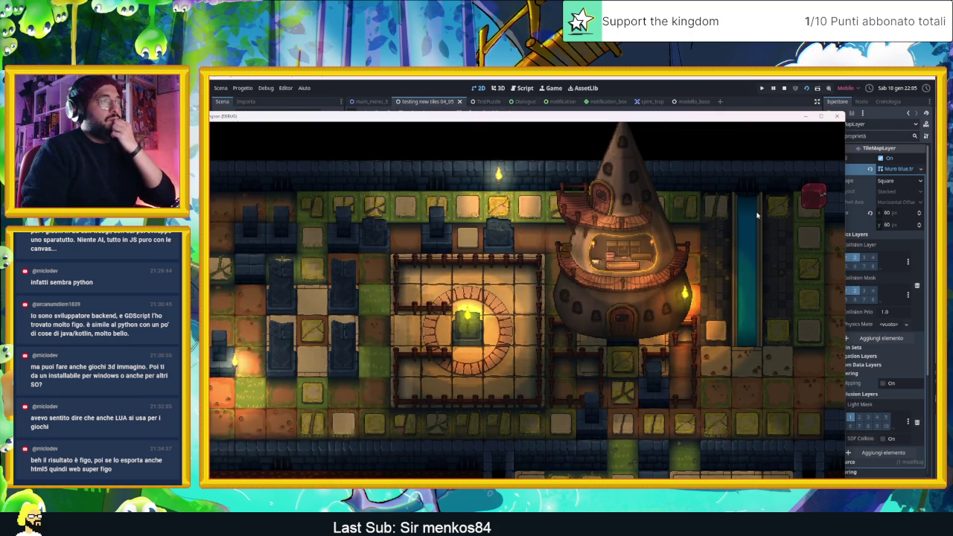
key("F8")
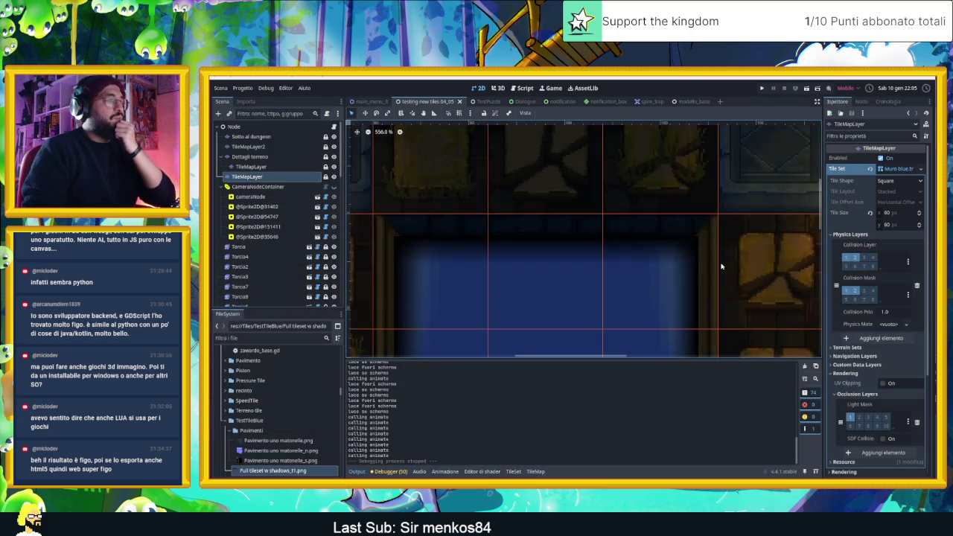
Select the Torcia18 torch and toggle its light off and back on.
scroll(725, 253, "down", 3)
scroll(725, 253, "down", 3)
scroll(725, 253, "down", 2)
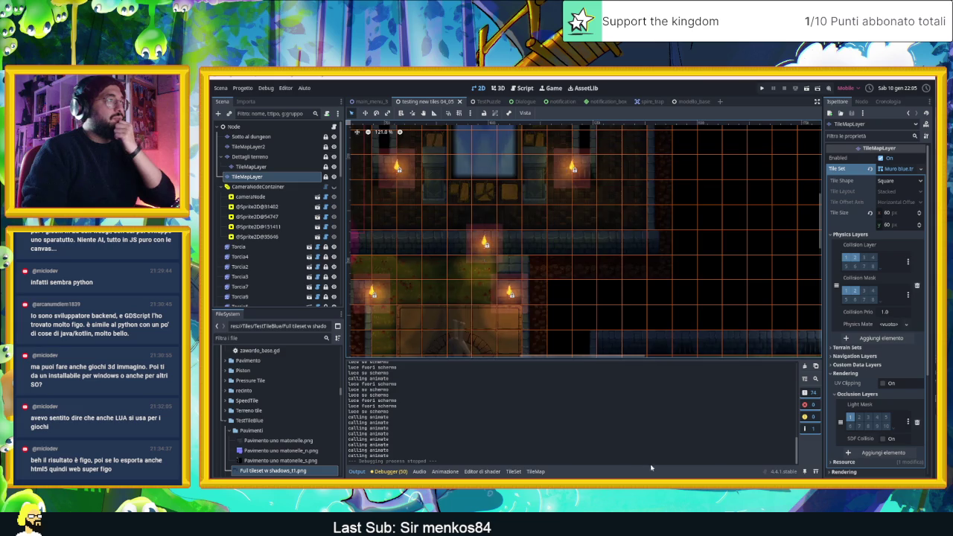
scroll(566, 298, "down", 3)
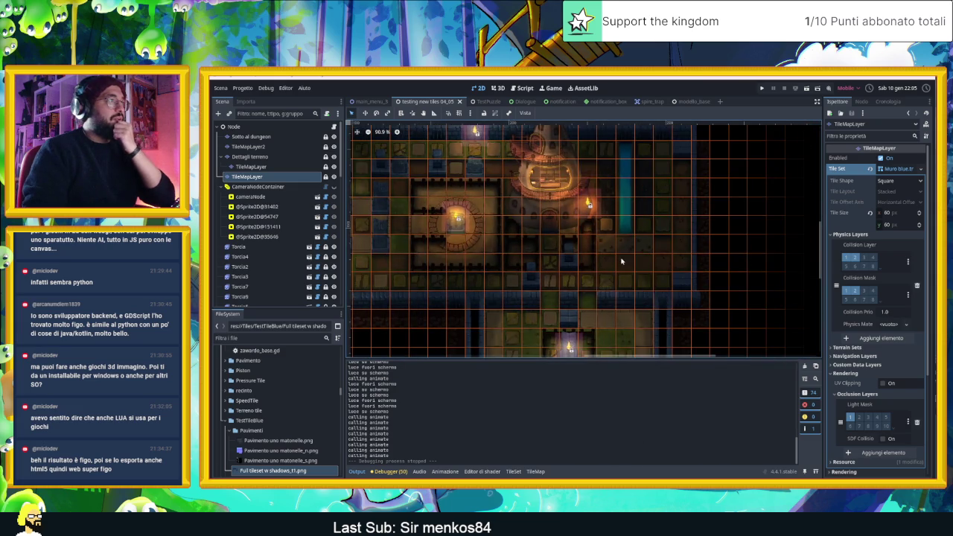
scroll(596, 283, "up", 1)
scroll(581, 298, "up", 3)
left_click(569, 304)
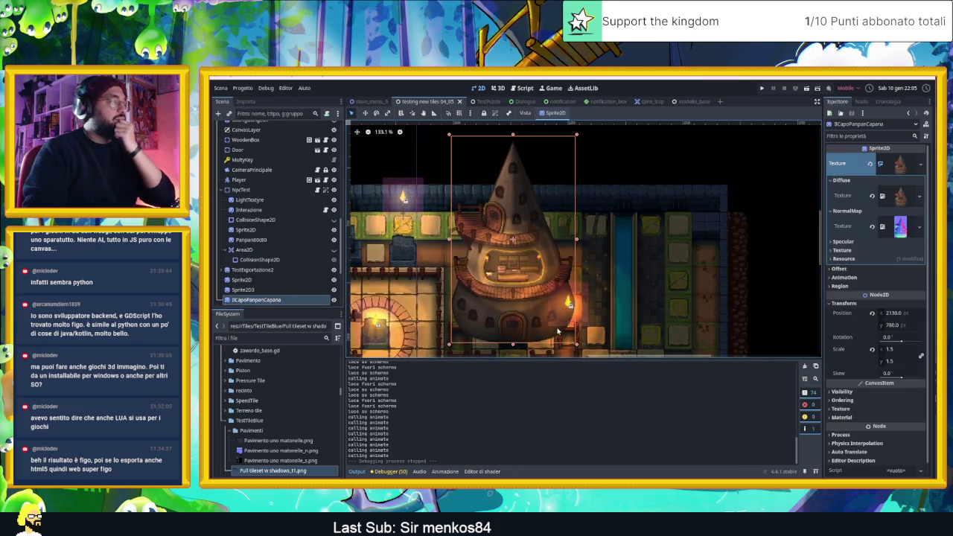
scroll(298, 250, "down", 3)
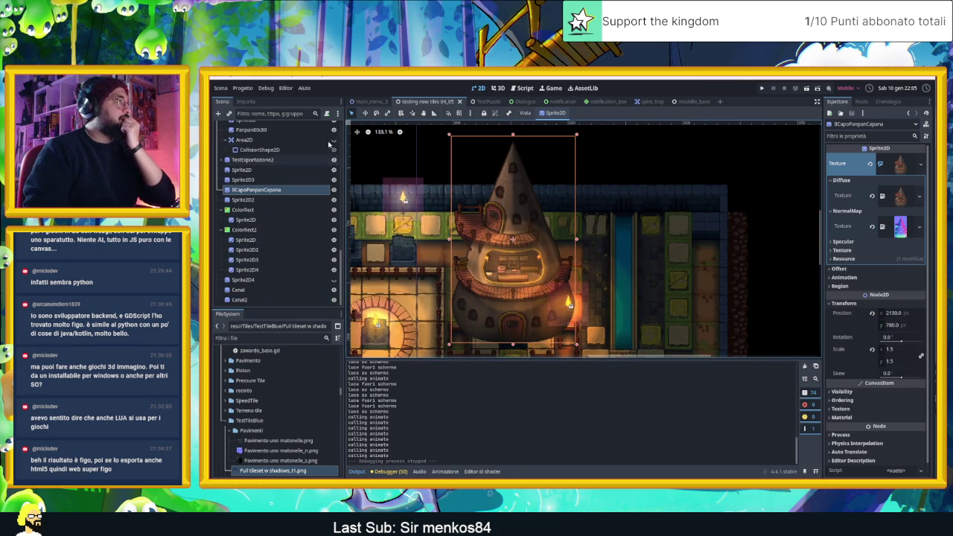
scroll(313, 164, "down", 3)
scroll(297, 171, "down", 3)
scroll(283, 178, "down", 3)
scroll(281, 180, "up", 1)
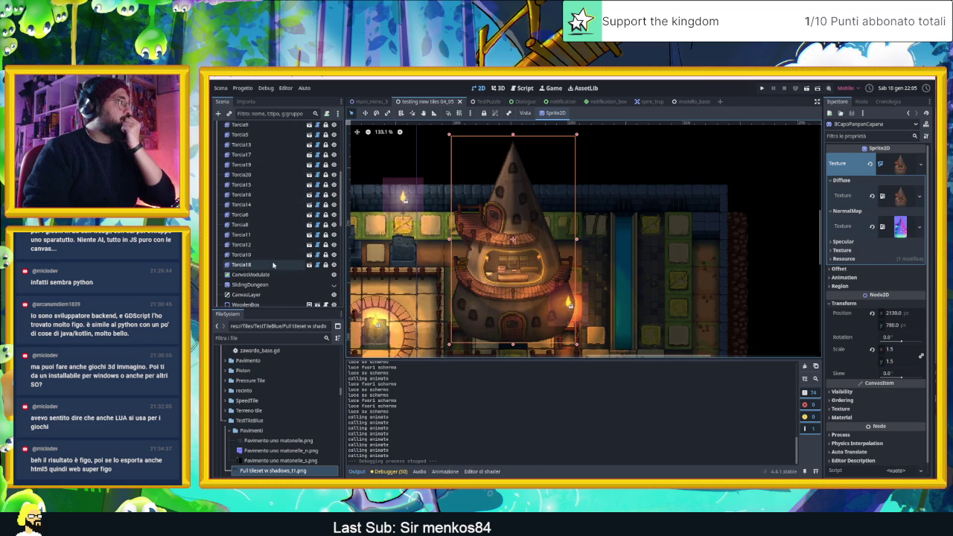
left_click(273, 265)
left_click(334, 265)
left_click(333, 265)
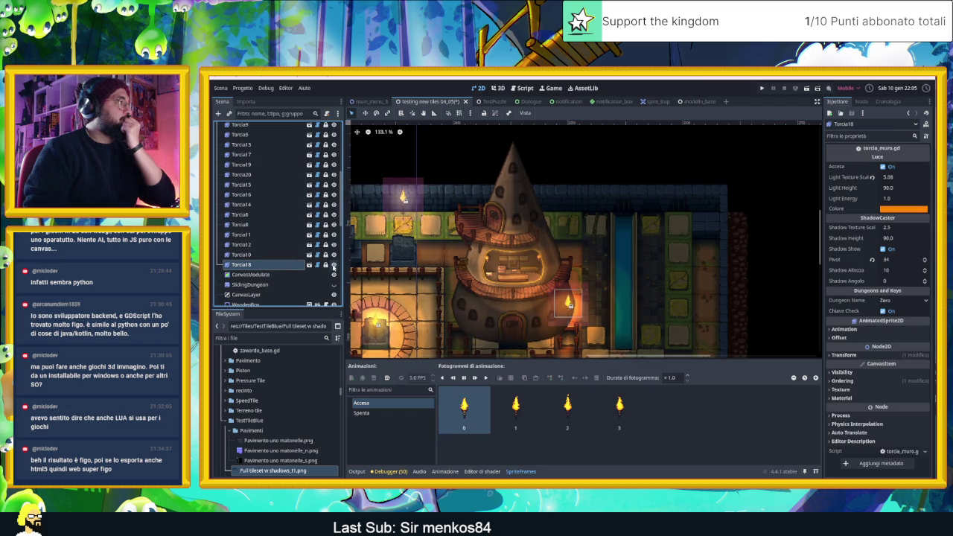
Drag the Torcia18 torch from the tower's side up to the top floor row.
left_click(575, 305)
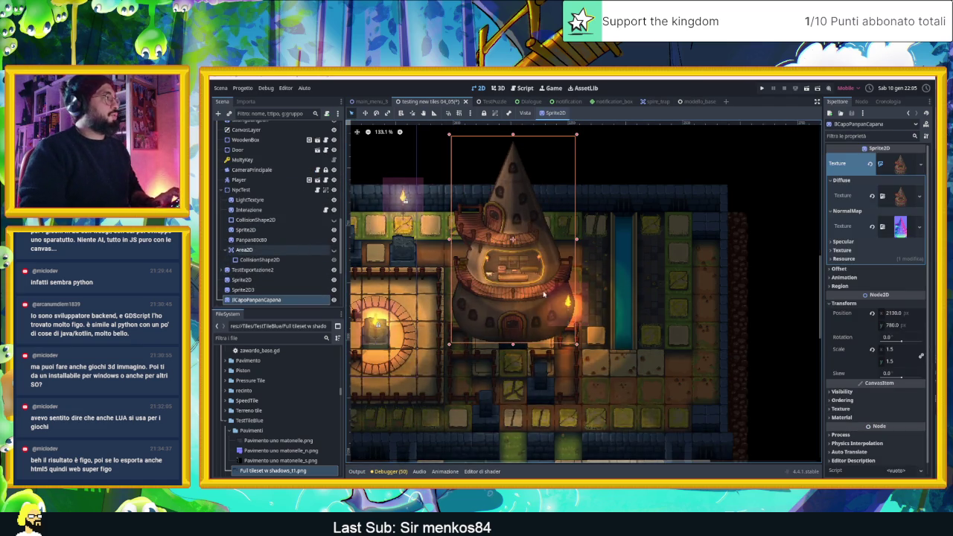
left_click(581, 292)
left_click_drag(594, 313, 614, 207)
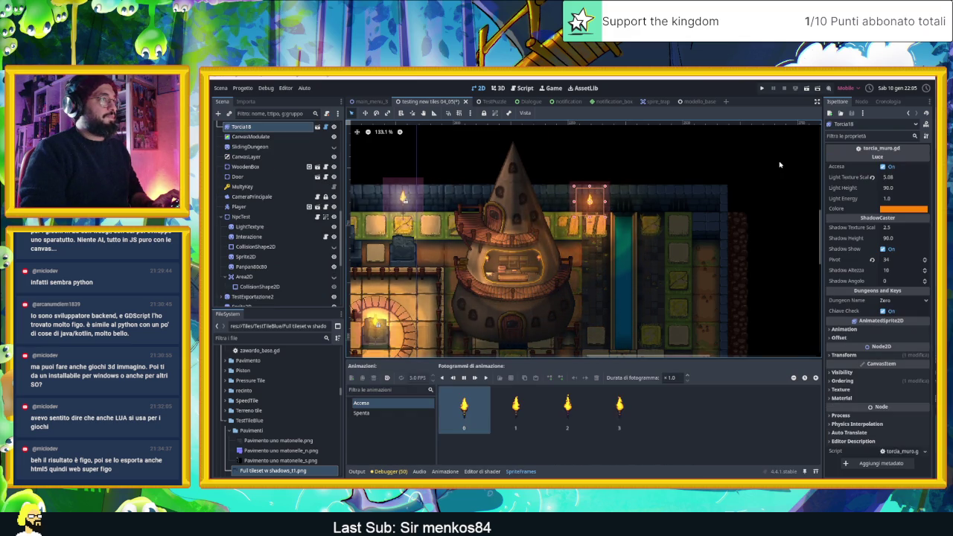
left_click(780, 164)
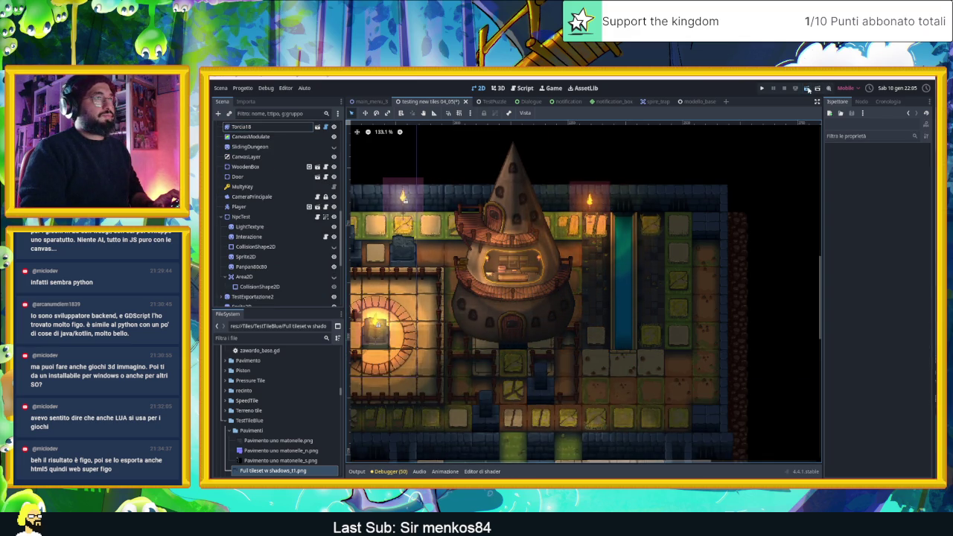
Save with Ctrl+S, check the relocated torch in the running game, then close it.
key("ctrl+s")
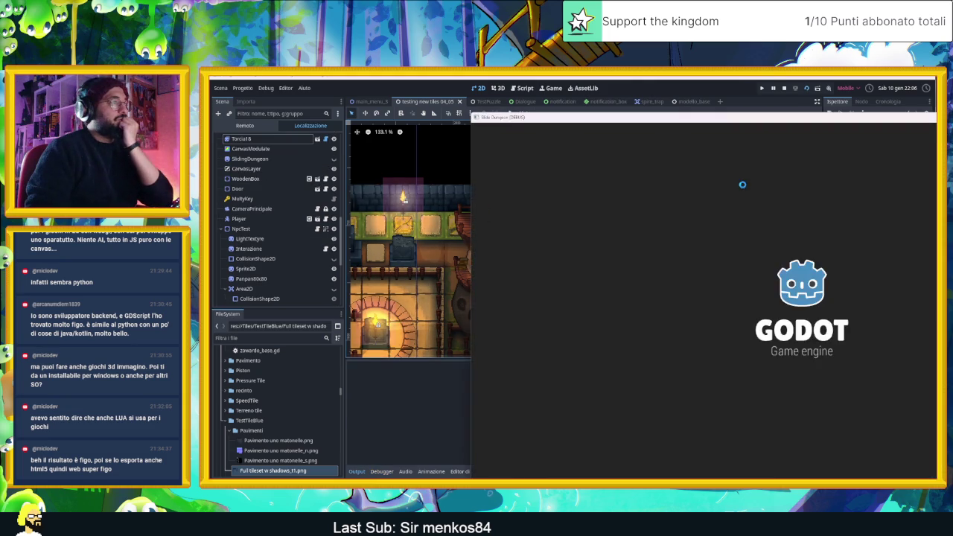
left_click_drag(777, 124, 449, 81)
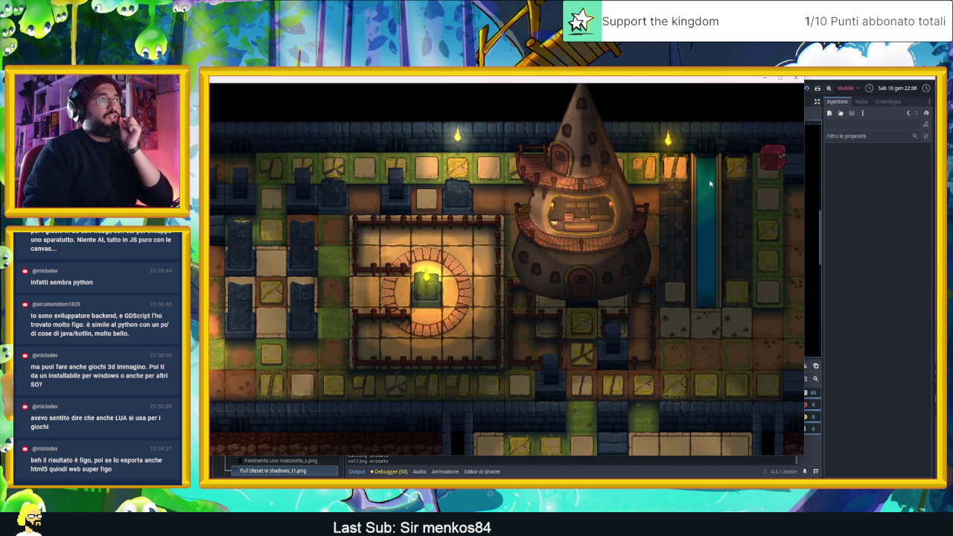
left_click(796, 77)
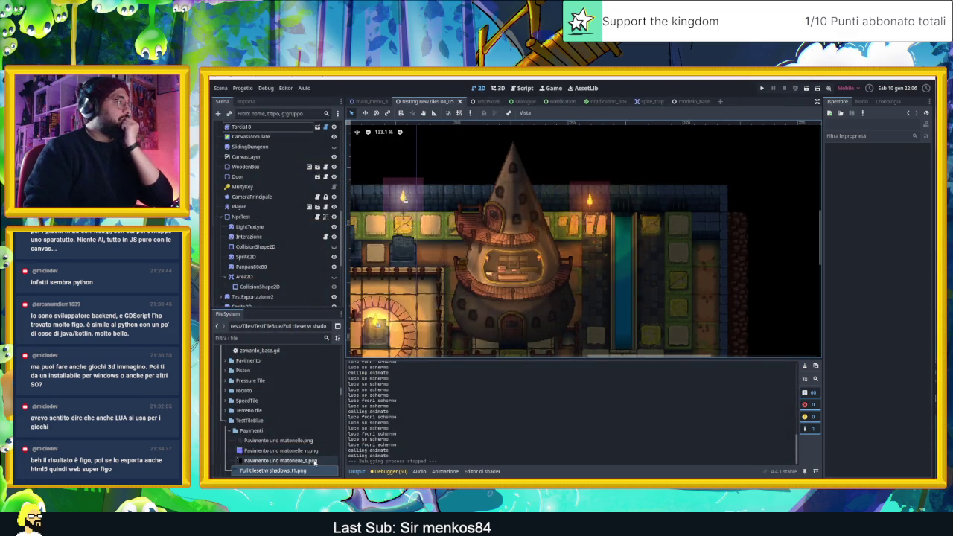
Select the 'Sotto al dungeon' TileMapLayer, preview the new tiles source, and open its TileSet editor.
scroll(594, 231, "up", 2)
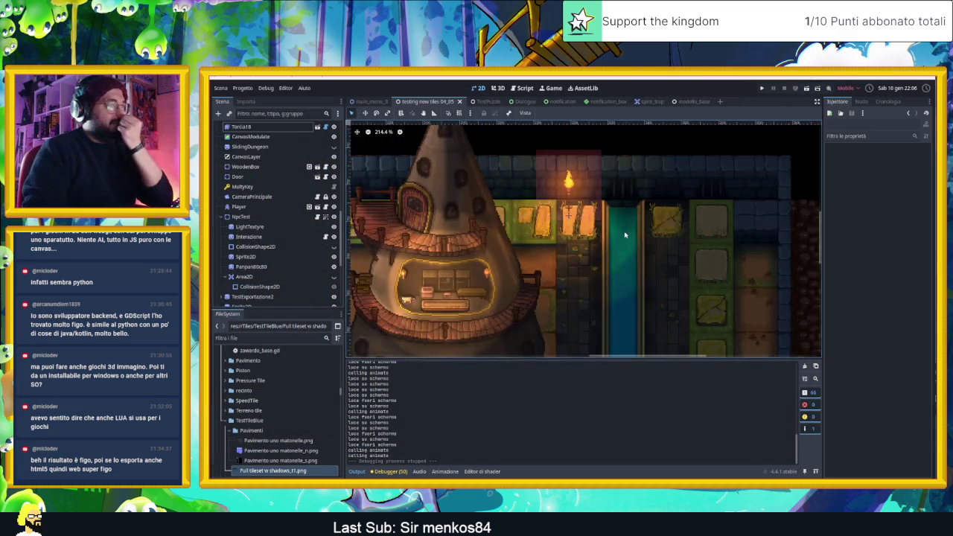
scroll(594, 216, "up", 3)
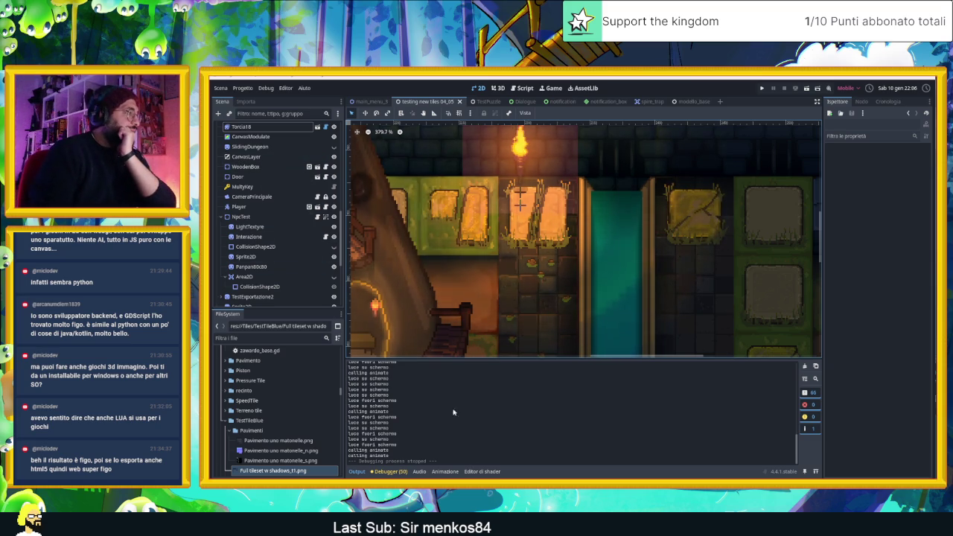
scroll(254, 142, "up", 5)
scroll(253, 141, "up", 5)
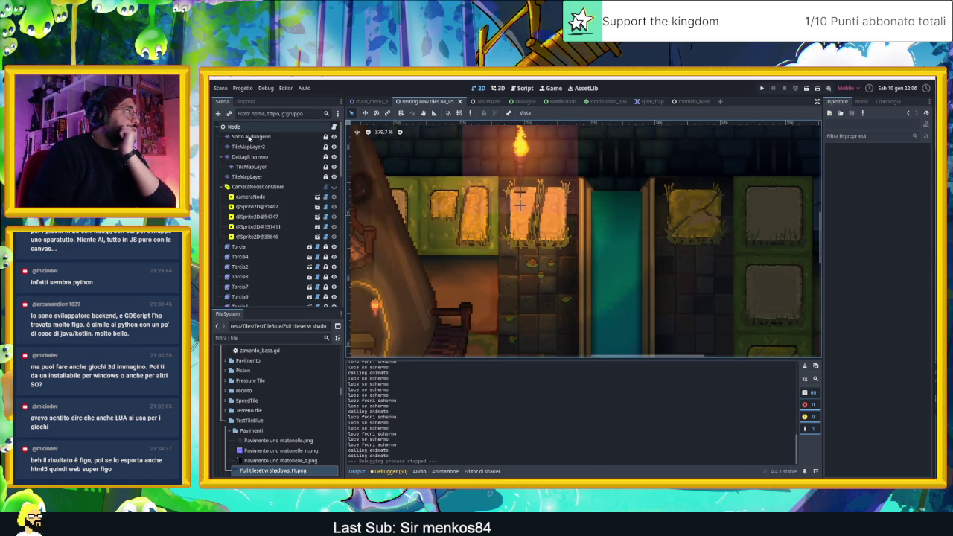
left_click(249, 138)
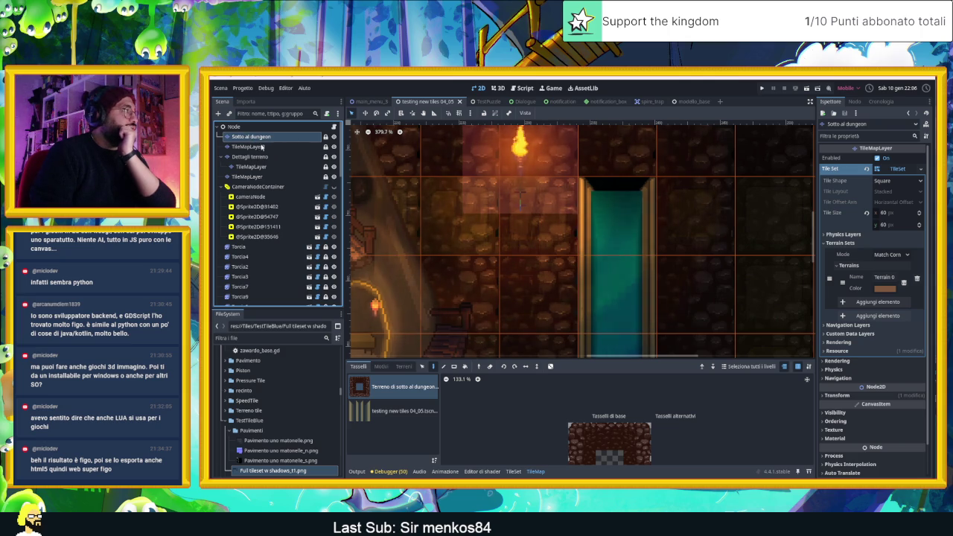
left_click(425, 415)
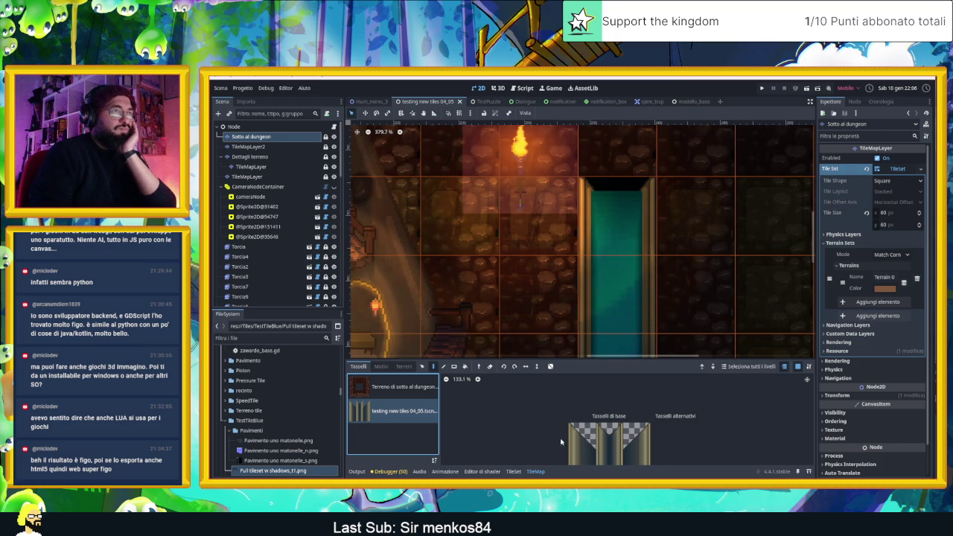
scroll(573, 427, "down", 3)
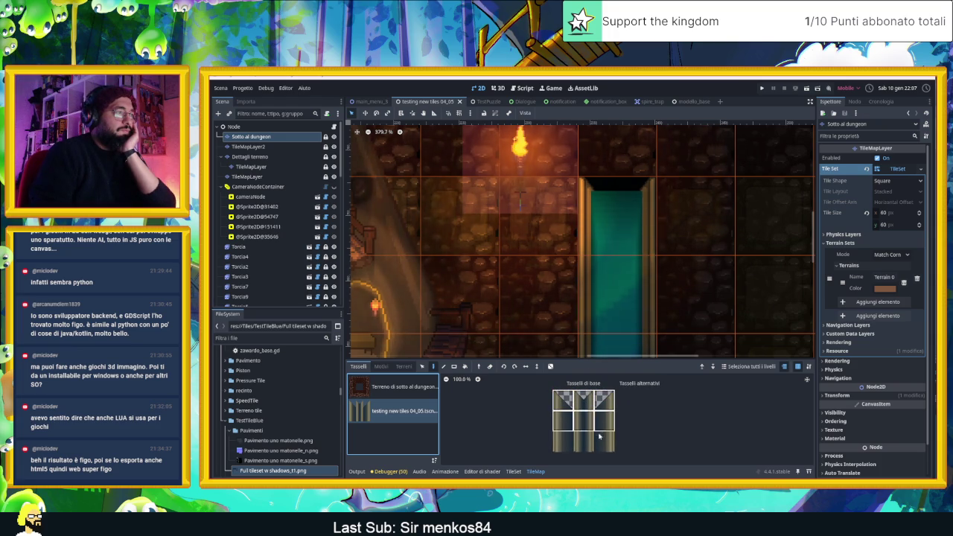
left_click(520, 472)
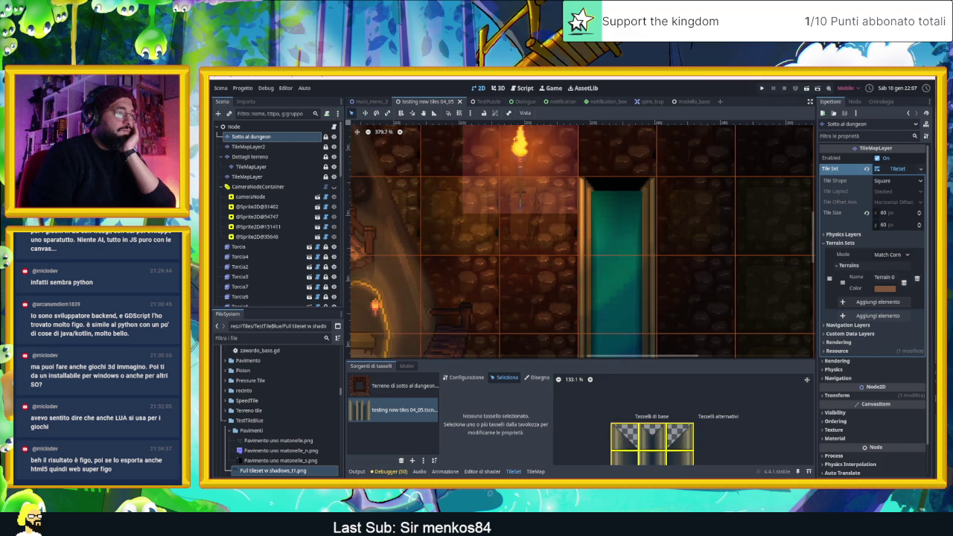
Select every tile in the new wall atlas and open its Modulate colour swatch.
left_click_drag(596, 387, 710, 451)
scroll(621, 438, "up", 1)
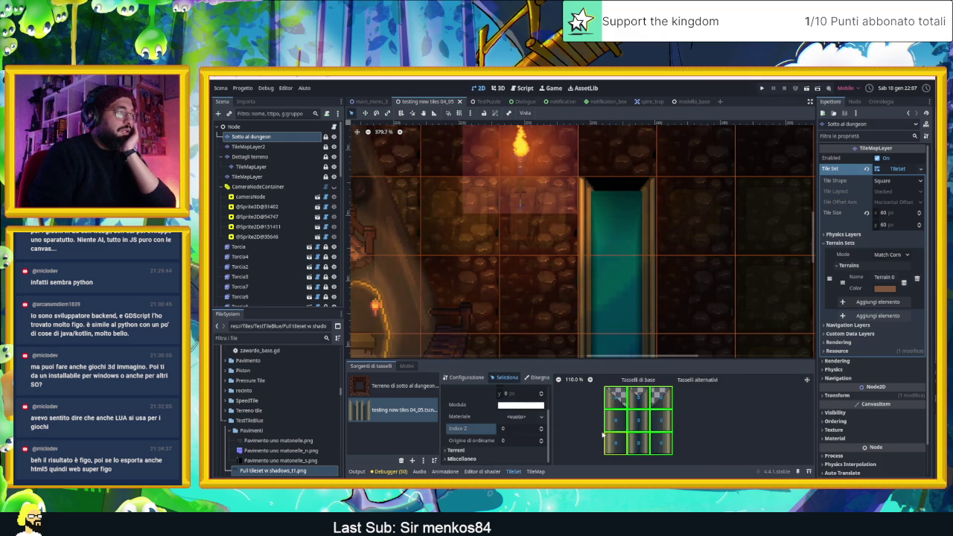
scroll(596, 436, "up", 1)
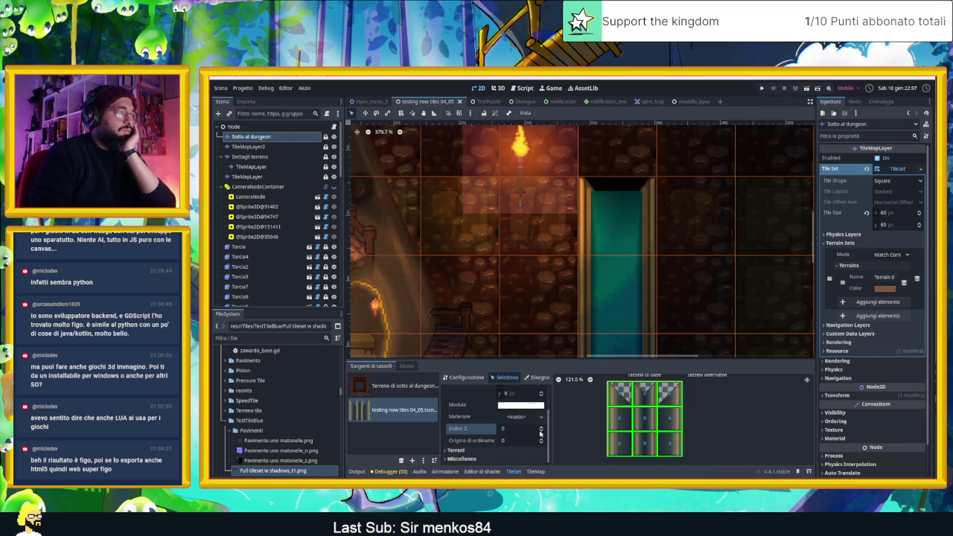
left_click(516, 407)
Adjust the Modulate tint to a dark muted blue, #244778, and close the picker.
left_click(511, 237)
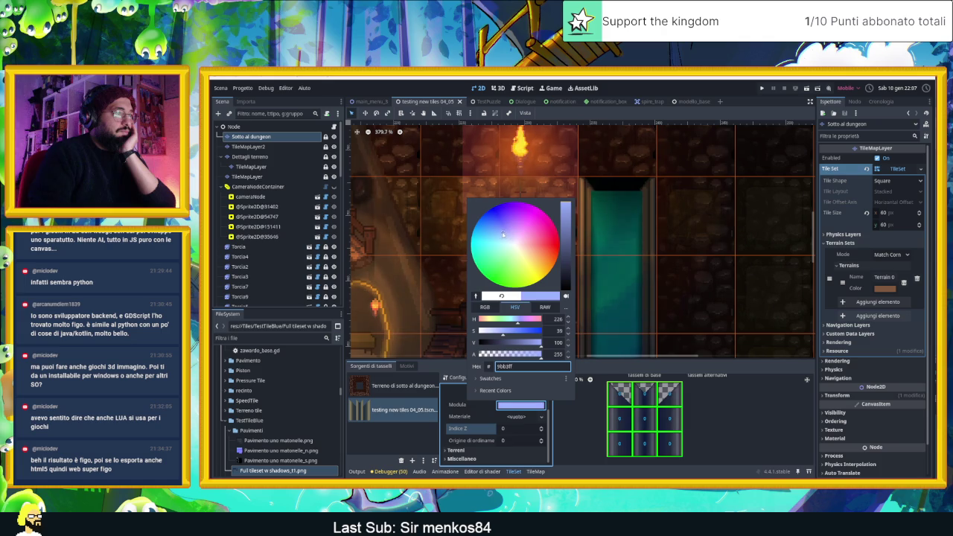
left_click_drag(500, 235, 500, 230)
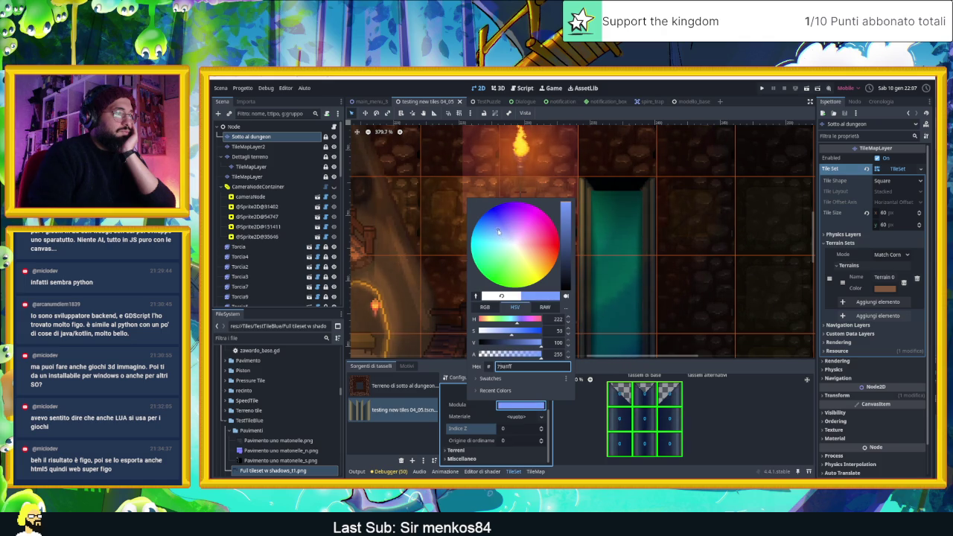
scroll(646, 430, "up", 1)
scroll(637, 422, "up", 1)
scroll(626, 414, "up", 1)
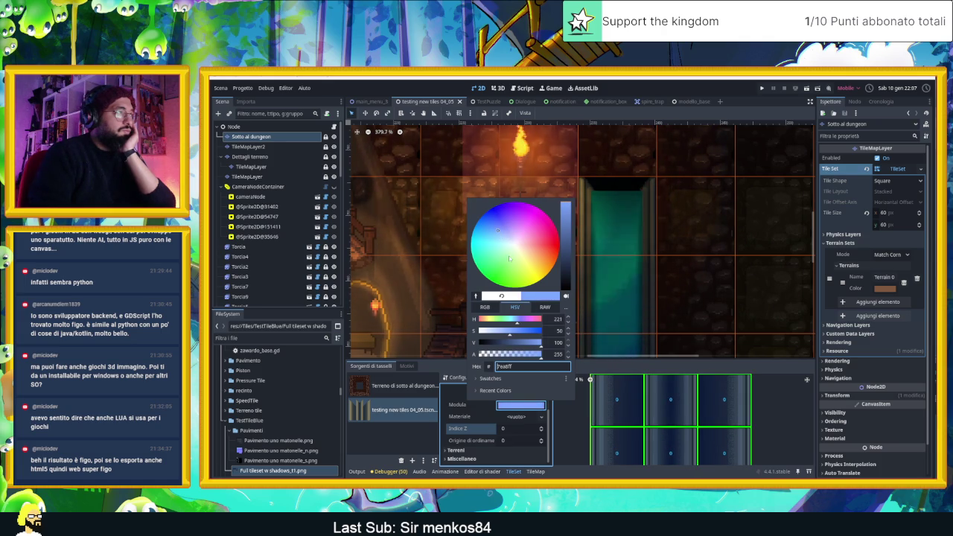
left_click_drag(565, 231, 571, 253)
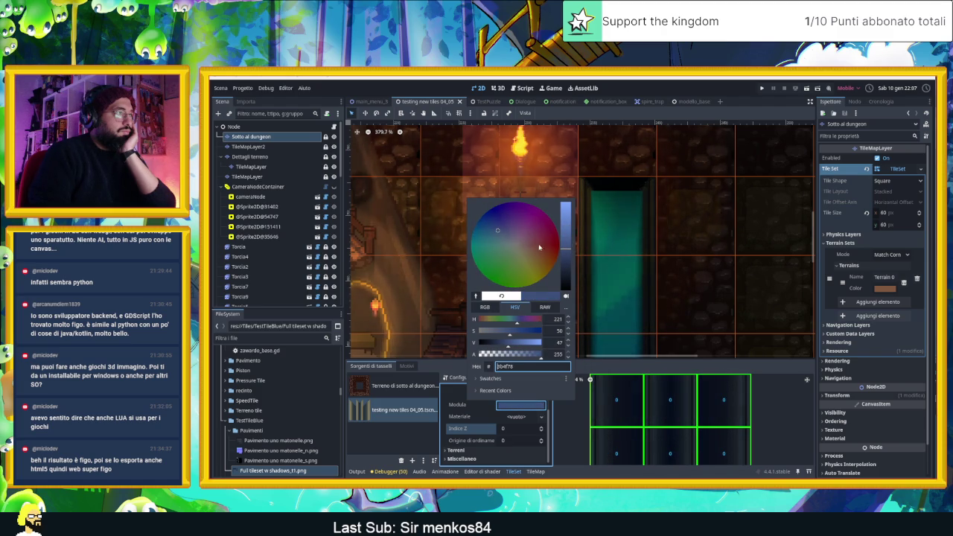
left_click_drag(505, 234, 496, 232)
left_click_drag(495, 228, 494, 225)
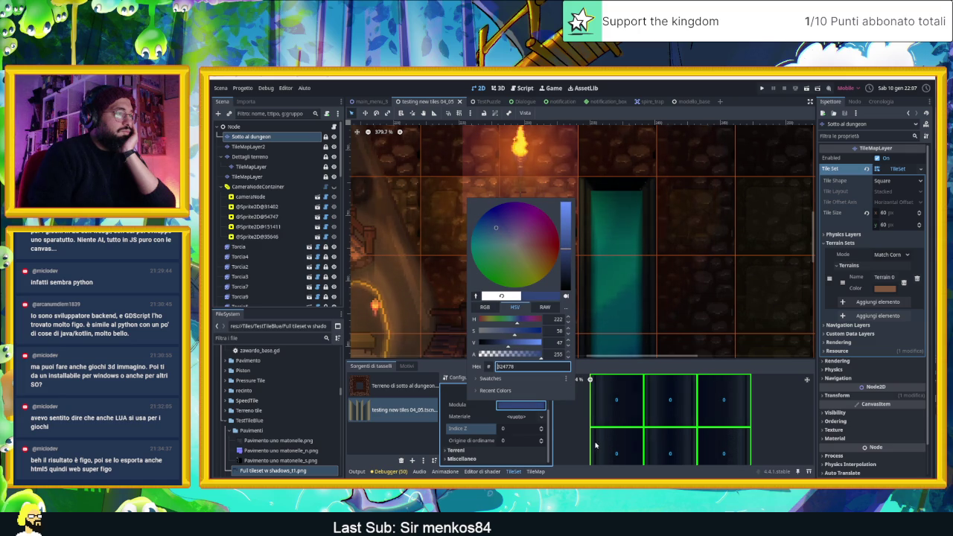
left_click(570, 431)
Delete the Canal sprite from the dungeon scene.
scroll(584, 313, "down", 2)
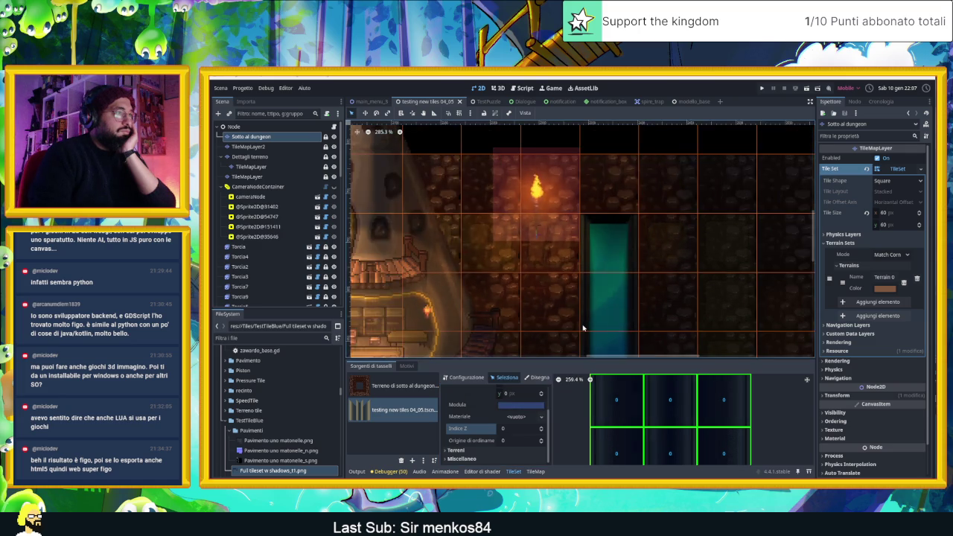
scroll(586, 273, "down", 2)
left_click(602, 221)
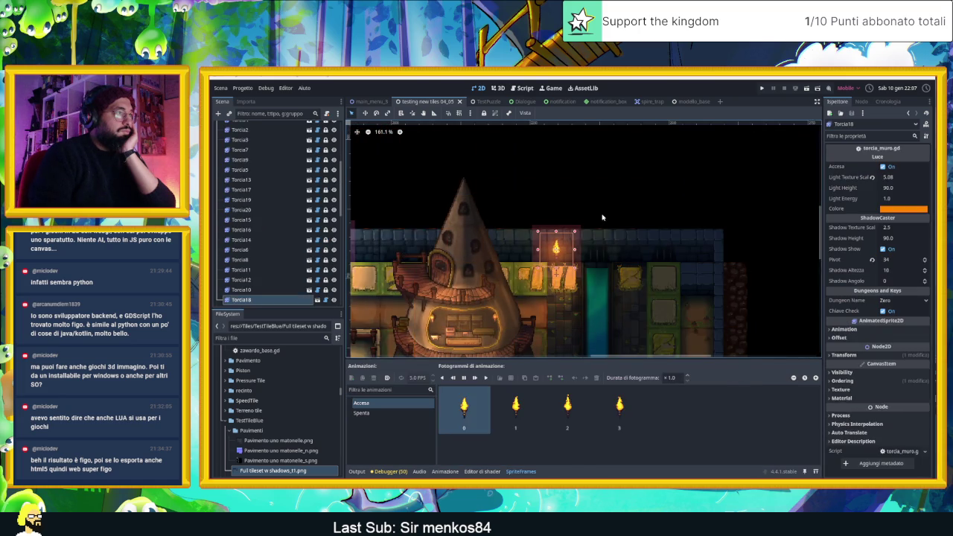
scroll(592, 287, "up", 2)
scroll(593, 290, "up", 2)
scroll(574, 292, "up", 2)
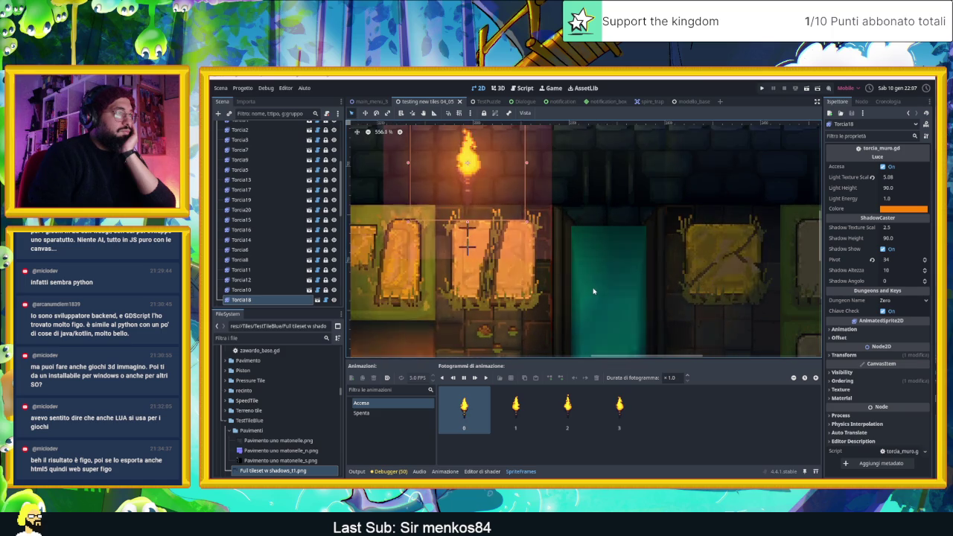
left_click(566, 290)
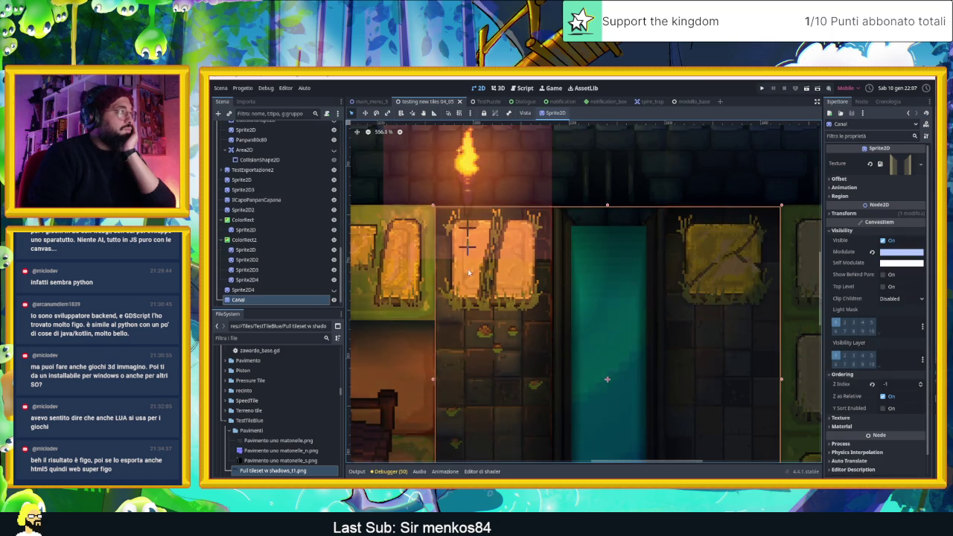
key("Delete")
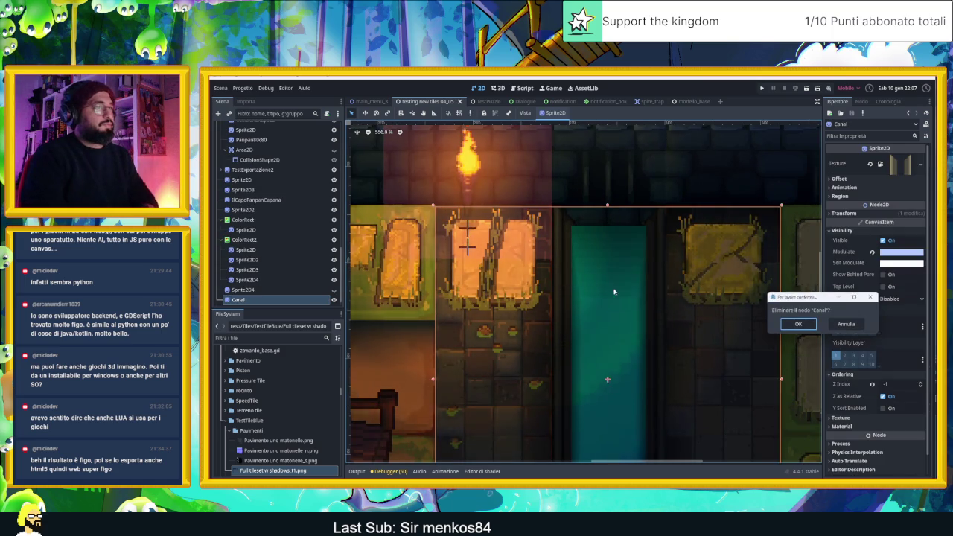
left_click(798, 323)
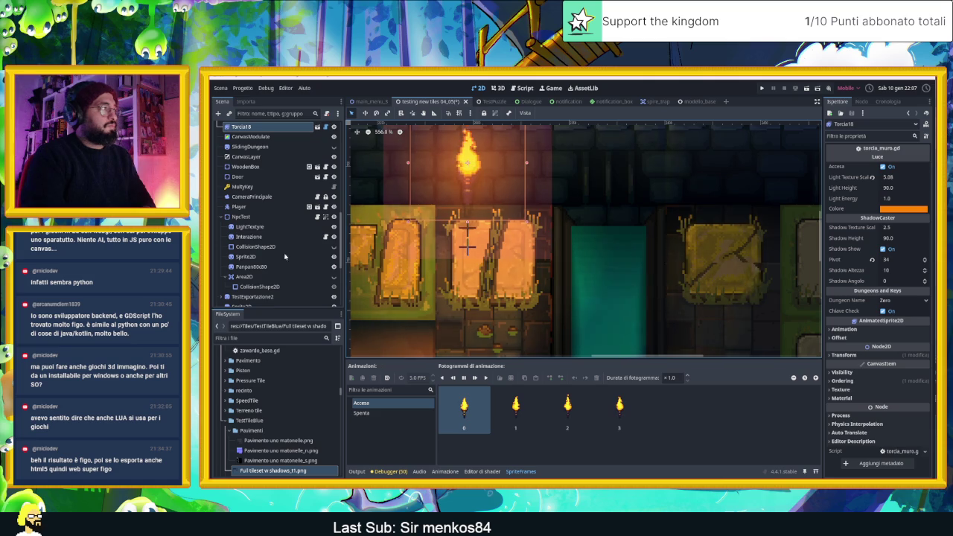
Delete the Canal2 sprite from the scene as well.
scroll(246, 277, "down", 3)
scroll(248, 284, "down", 2)
left_click(251, 298)
key("Delete")
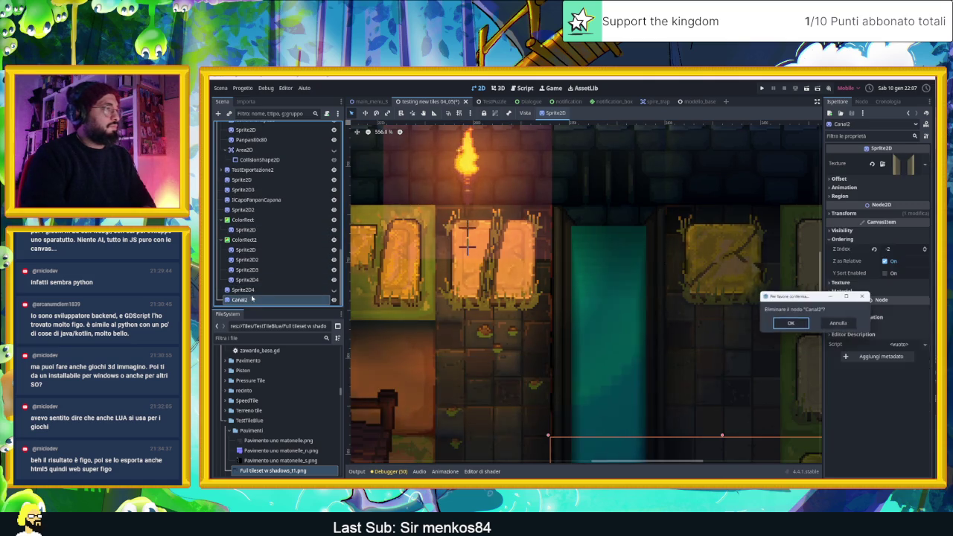
left_click(789, 323)
scroll(750, 336, "down", 2)
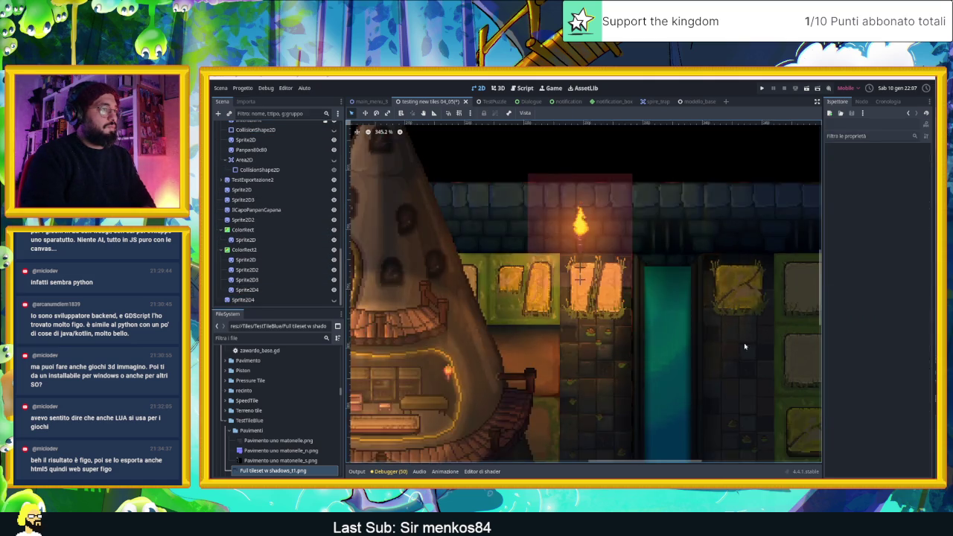
Pan the view over to the portal room and save the scene.
scroll(732, 350, "down", 2)
scroll(732, 350, "down", 3)
left_click_drag(470, 138, 665, 402)
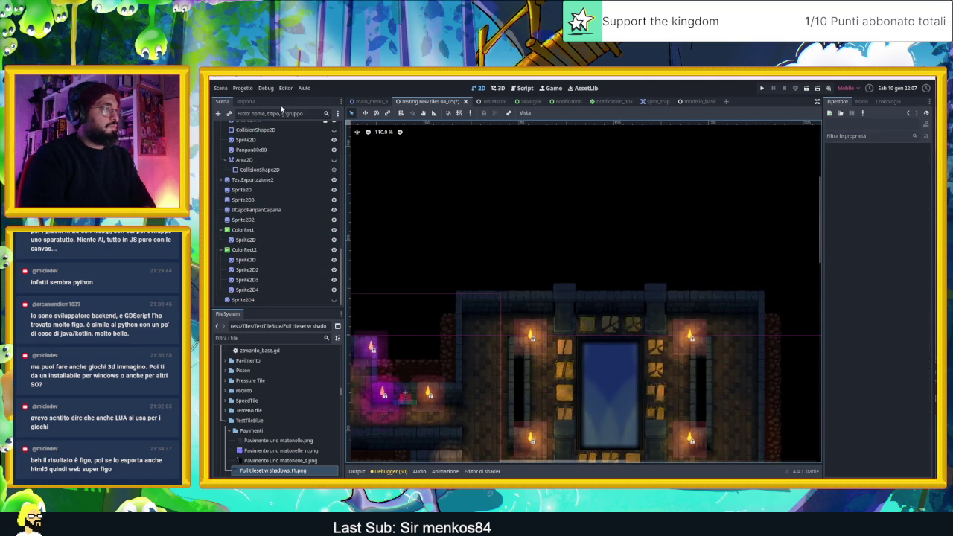
scroll(640, 387, "up", 3)
scroll(588, 350, "up", 4)
scroll(536, 305, "up", 1)
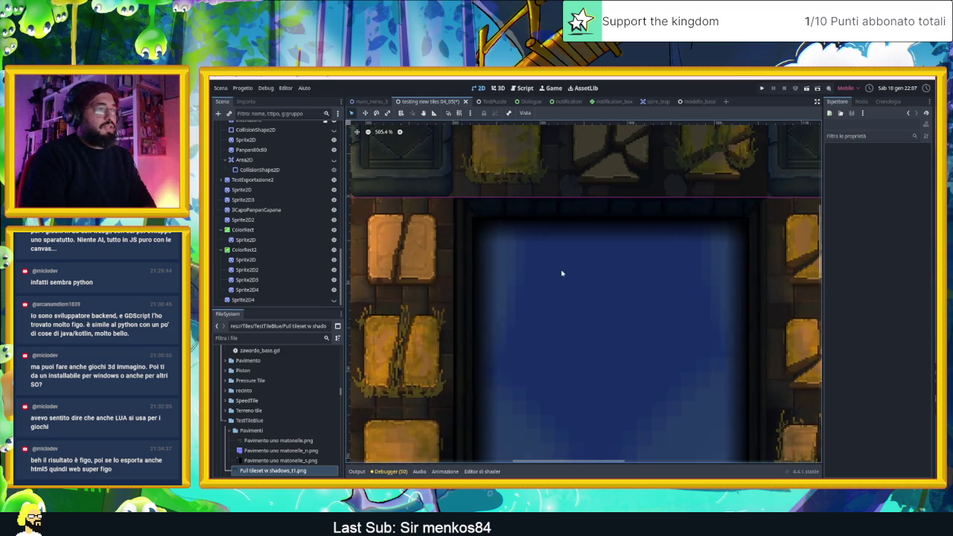
key("ctrl+s")
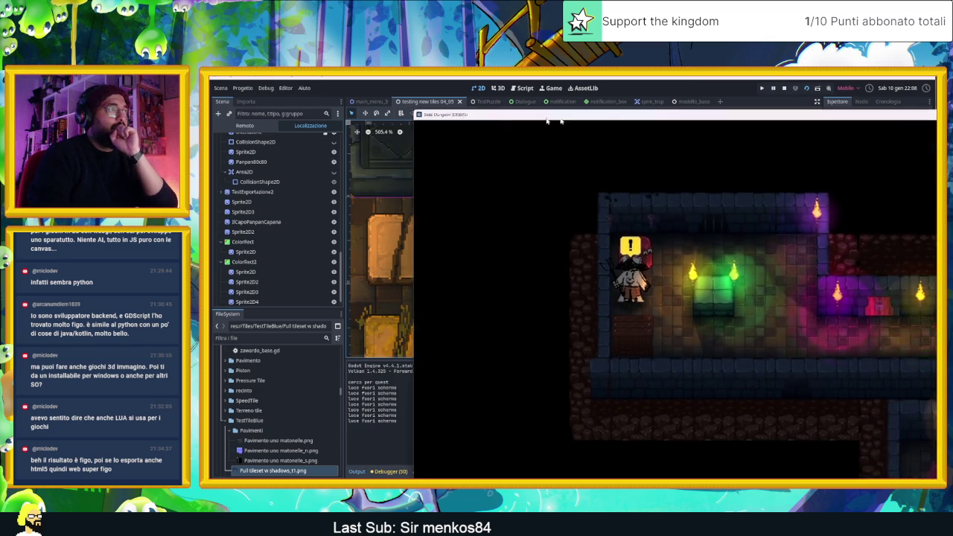
In the running game, move the red block right, down and left through the dungeon rooms.
key("Right")
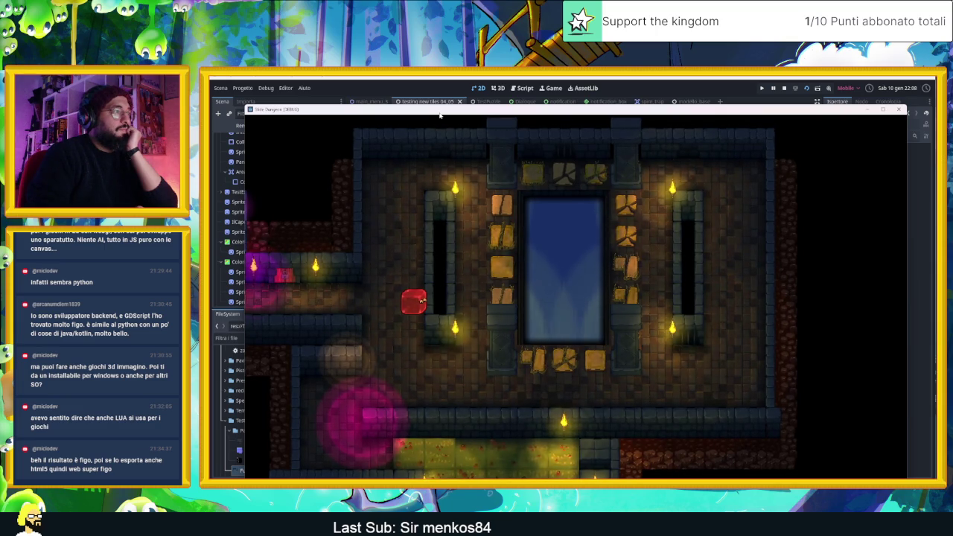
key("Down")
key("Left")
key("Down")
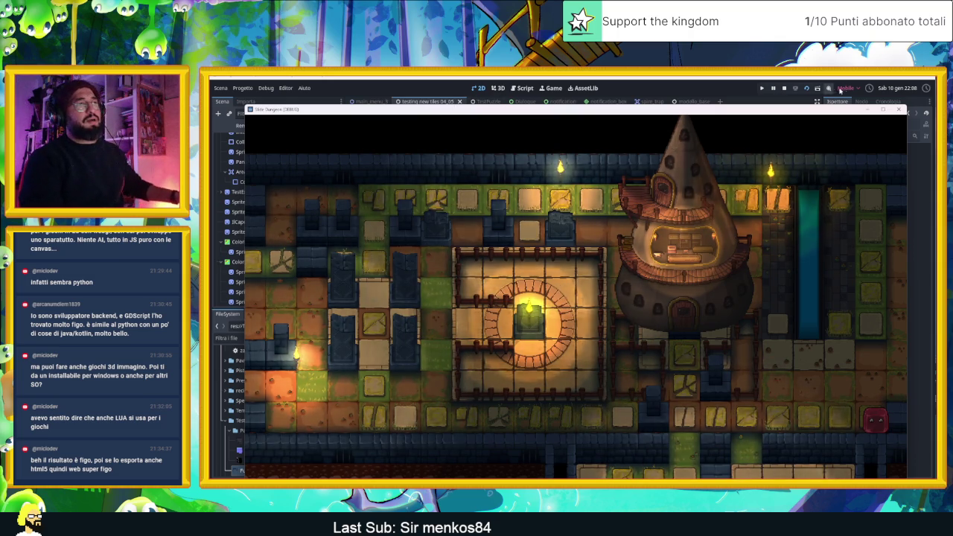
Stop the running Godot game.
left_click(785, 88)
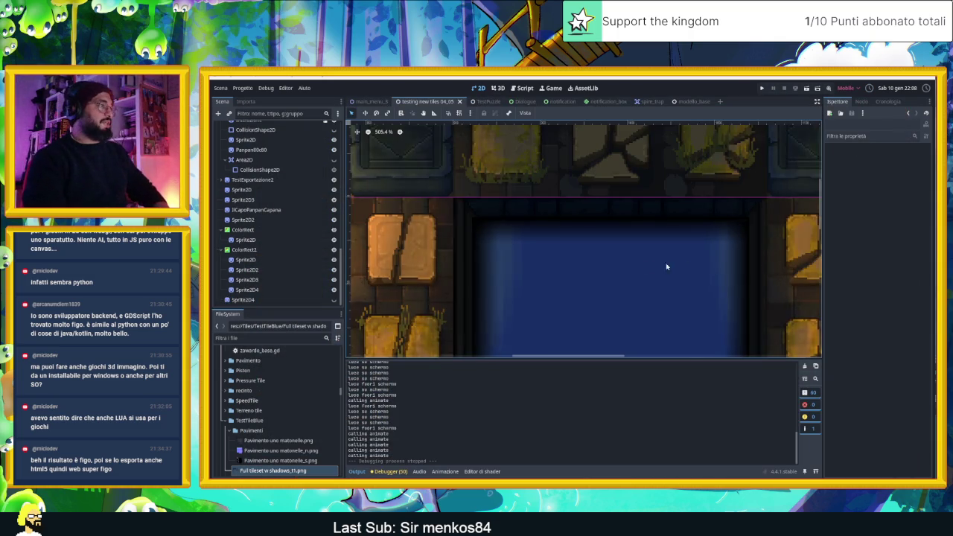
scroll(788, 243, "down", 2)
scroll(788, 243, "down", 1)
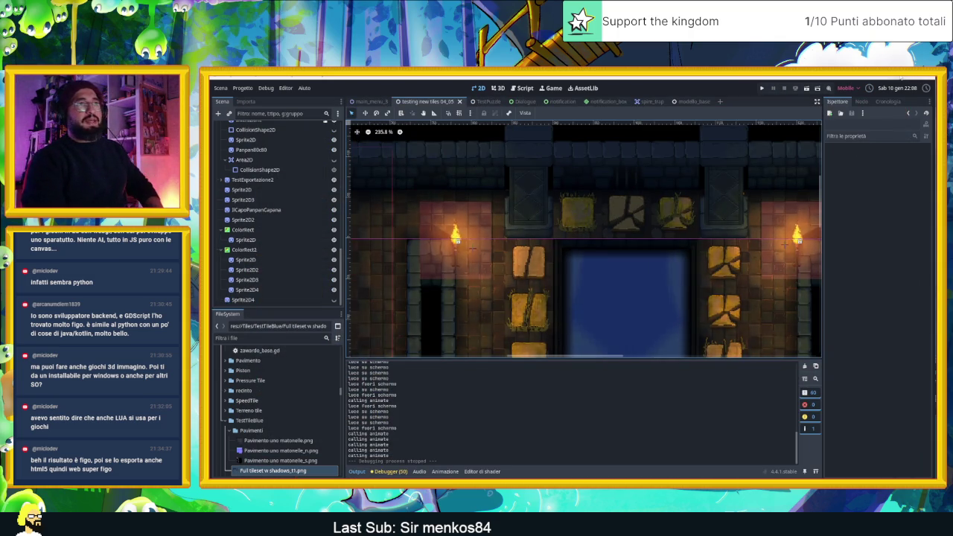
Bring up Chrome's Pinterest tab with the Arte pin and dismiss the sign-up prompt.
key("super+d")
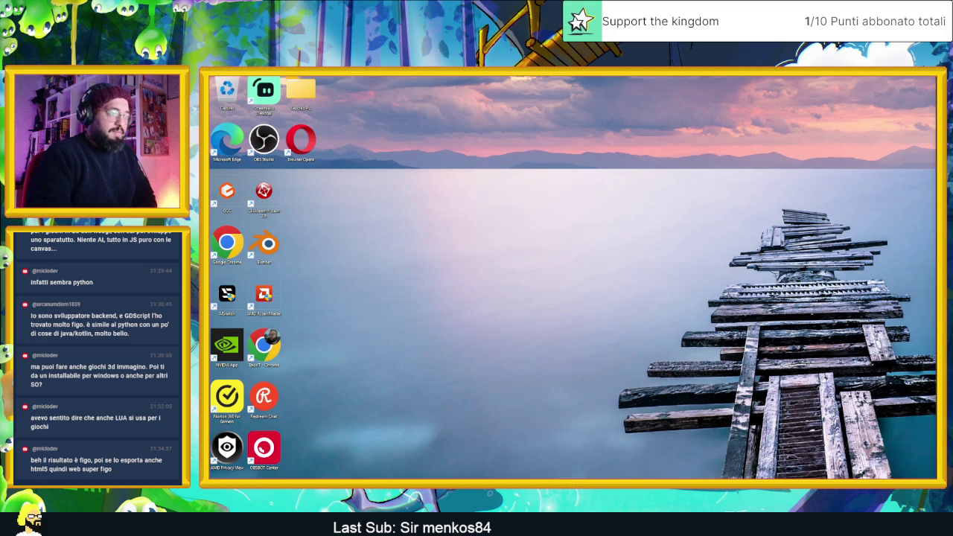
key("alt+Tab")
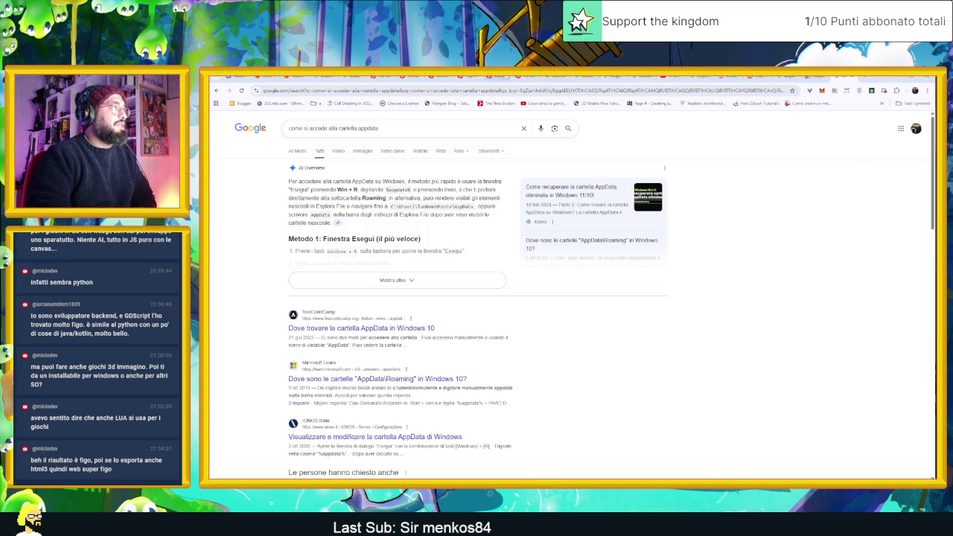
left_click(526, 78)
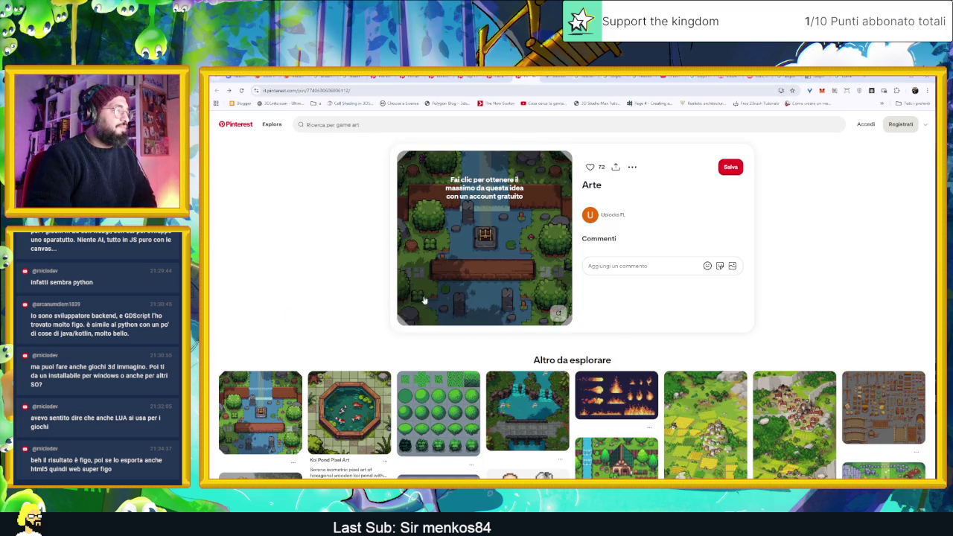
mouse_move(485, 238)
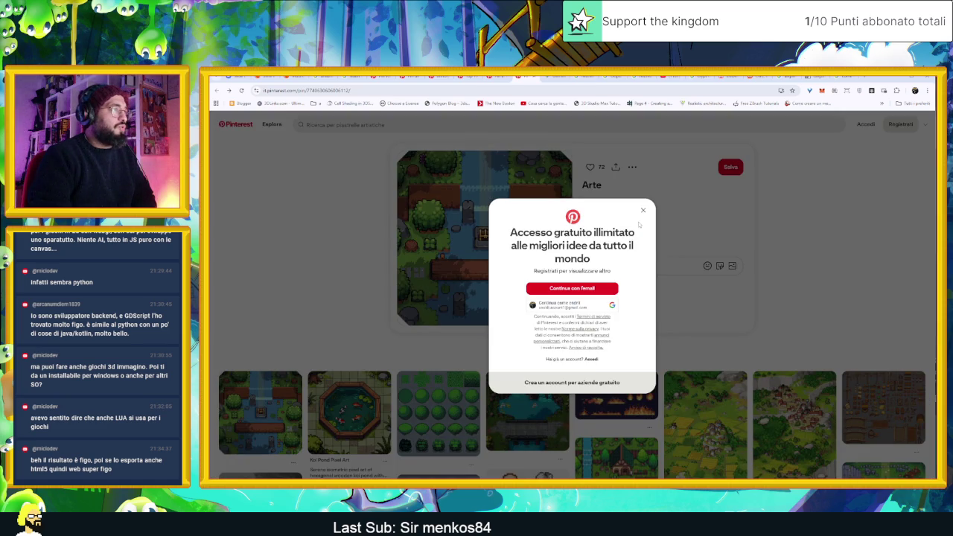
left_click(644, 210)
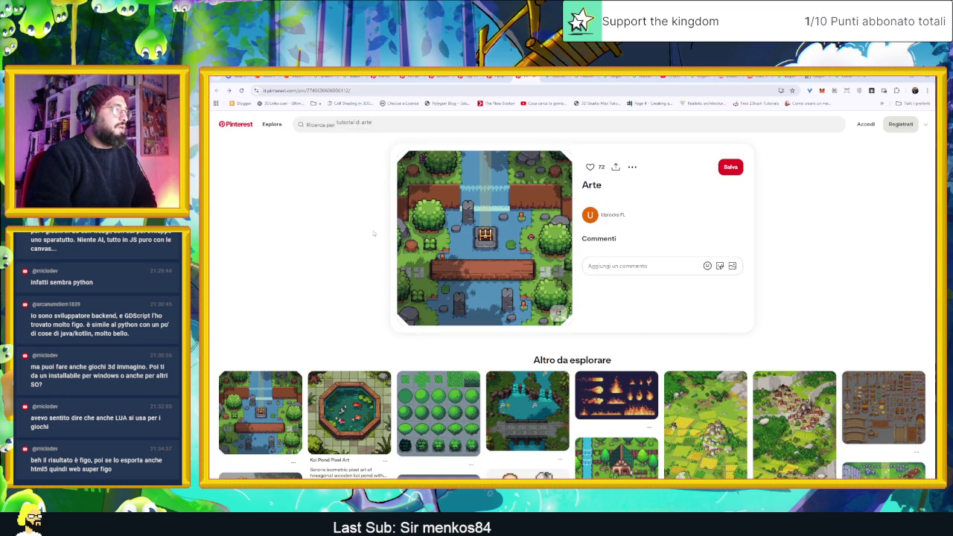
Save the Arte pin image with Scarica immagine and open the downloaded Arte.jfif.
right_click(443, 260)
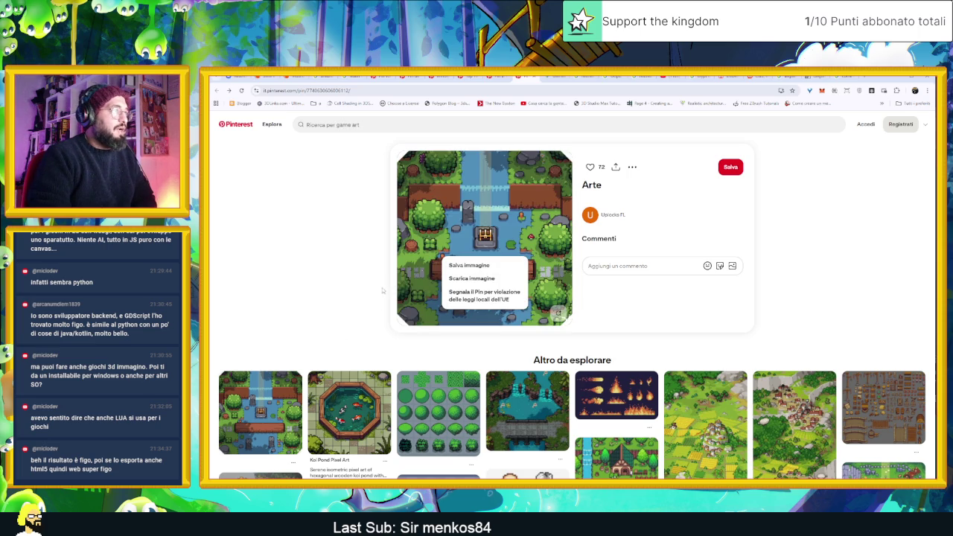
left_click(471, 278)
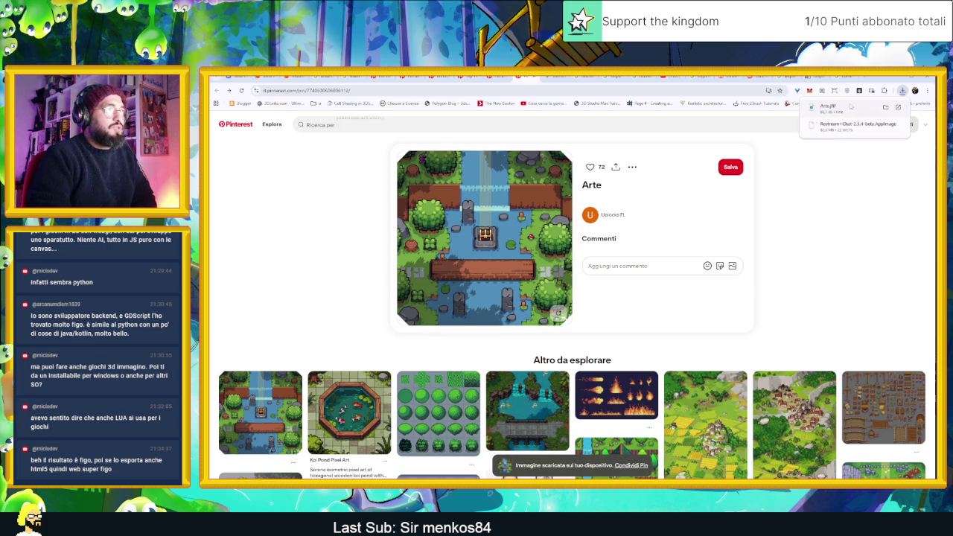
left_click(849, 111)
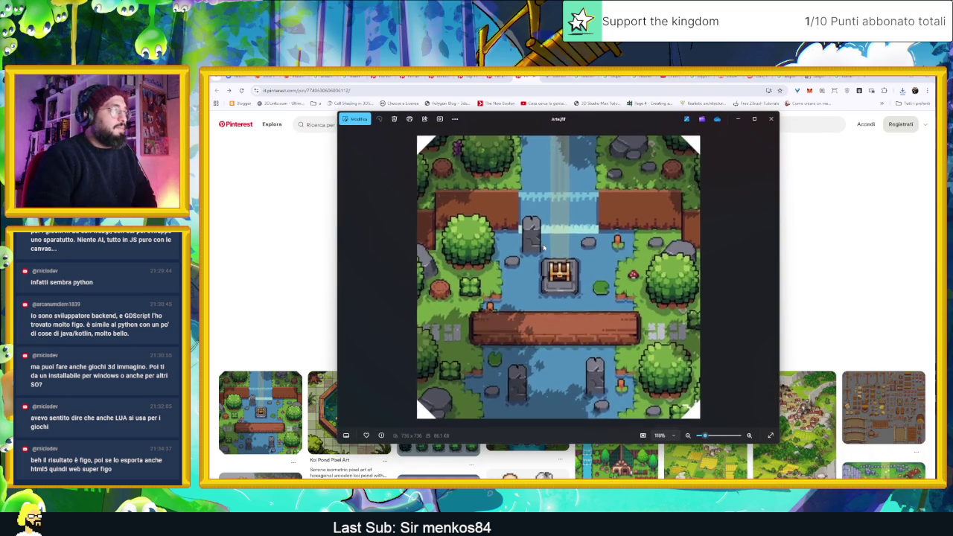
Zoom in and out on Arte.jfif, minimize the viewer and scroll down the Pinterest pin page.
scroll(544, 248, "up", 3)
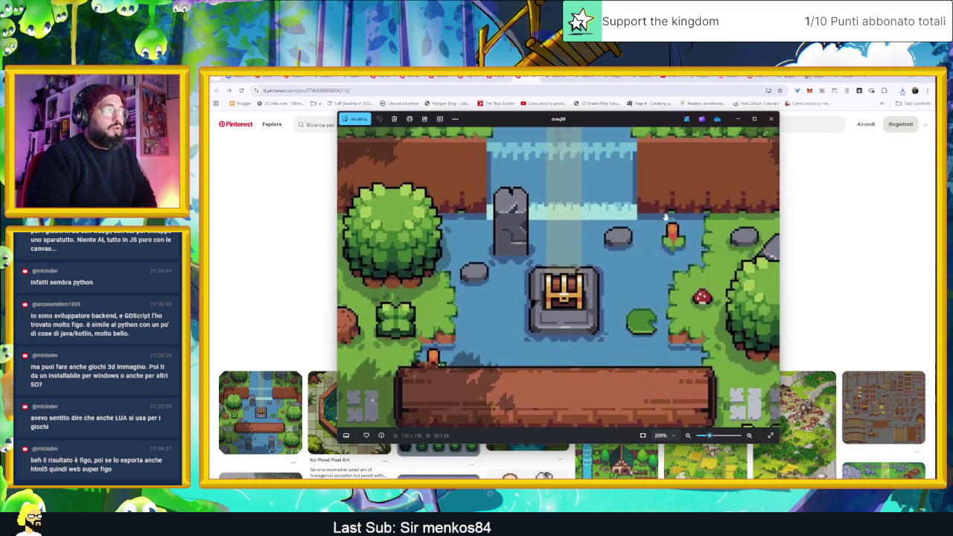
scroll(659, 281, "down", 5)
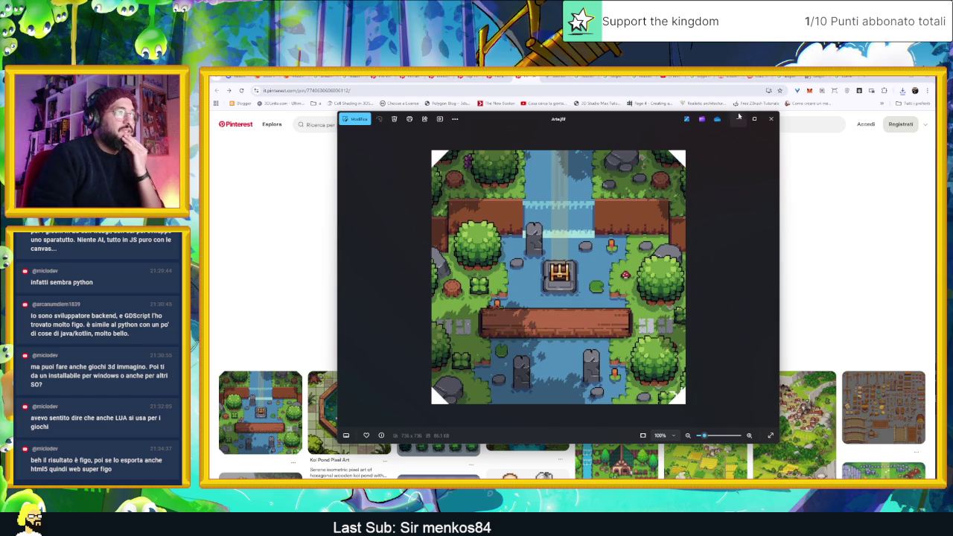
left_click(738, 118)
scroll(673, 330, "down", 3)
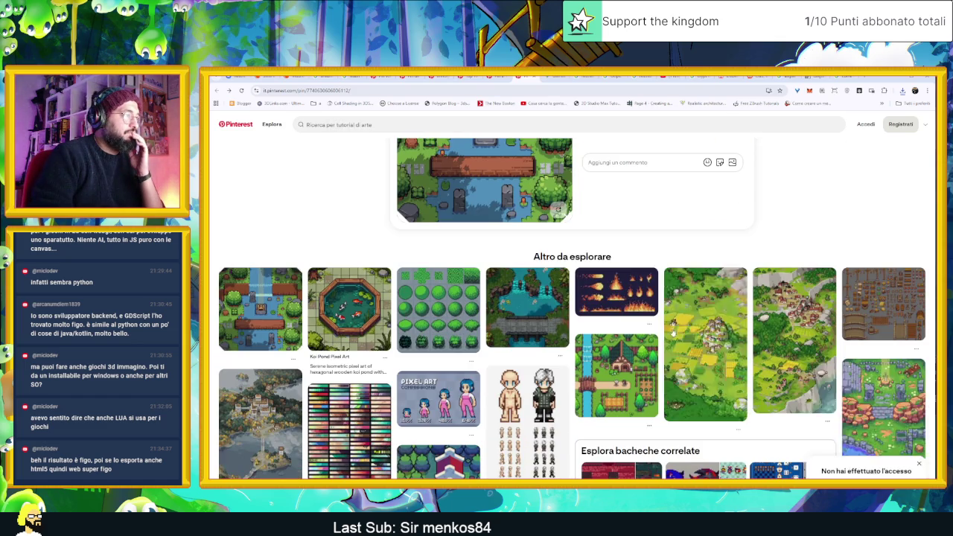
Open the Immagini Della Natura bridge pin and try downloading its image, closing the sign-up prompts.
left_click(555, 309)
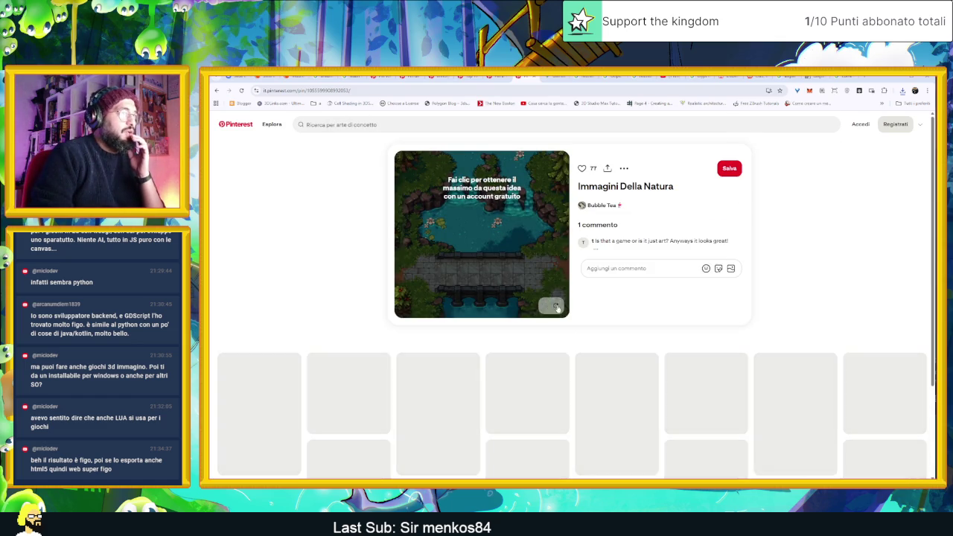
right_click(528, 230)
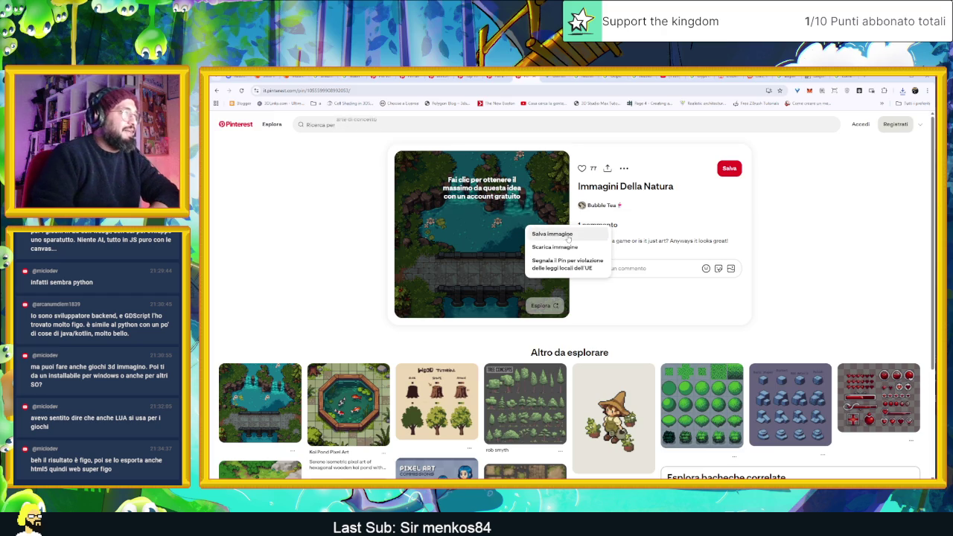
left_click(568, 237)
left_click(642, 210)
right_click(528, 222)
left_click(570, 243)
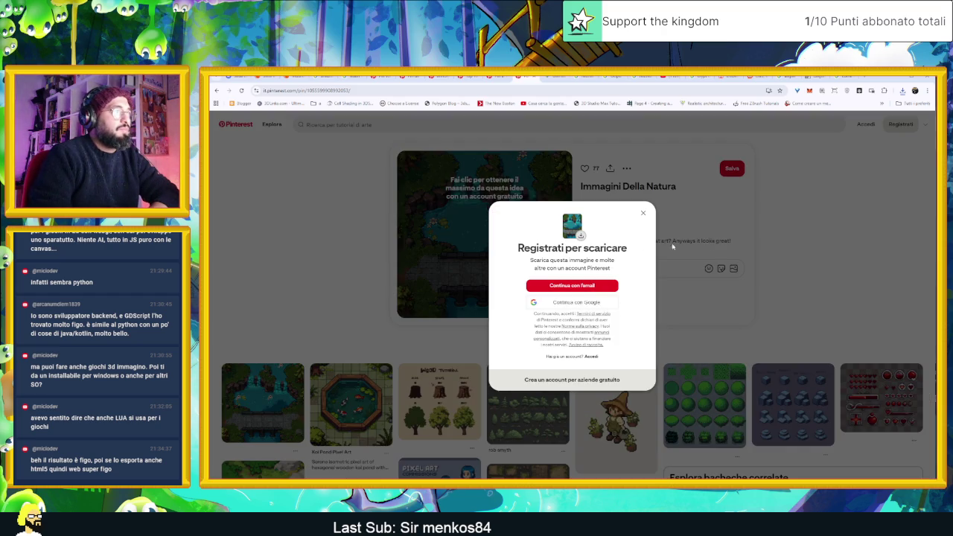
left_click(643, 215)
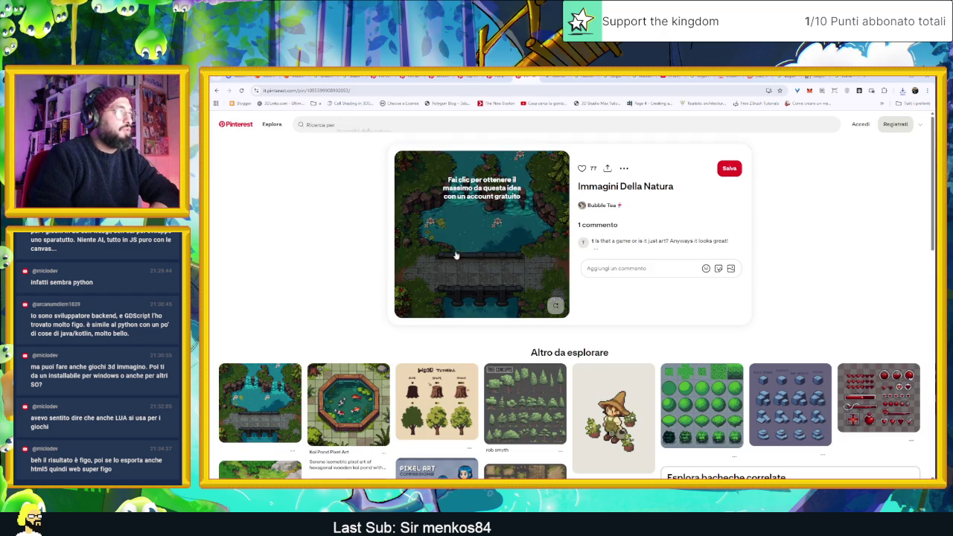
left_click(462, 251)
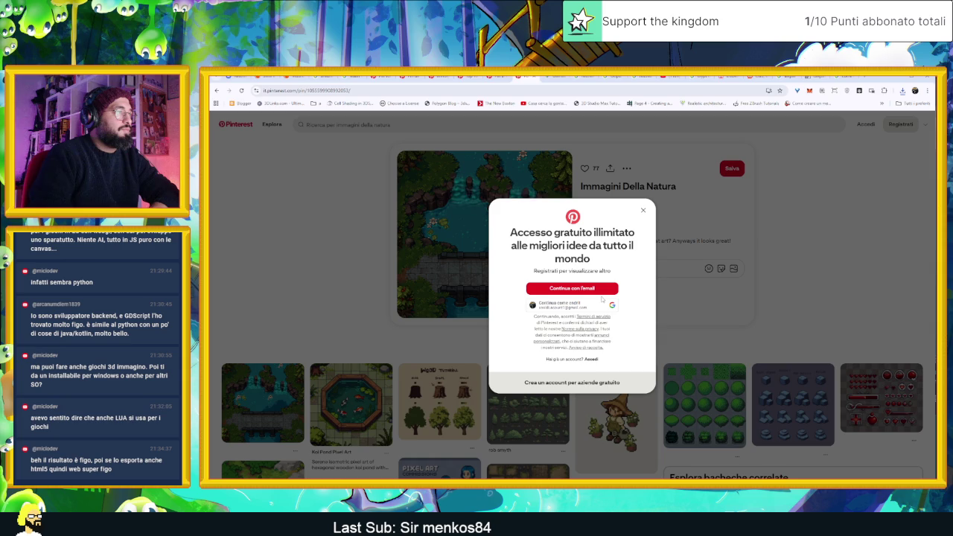
left_click(642, 212)
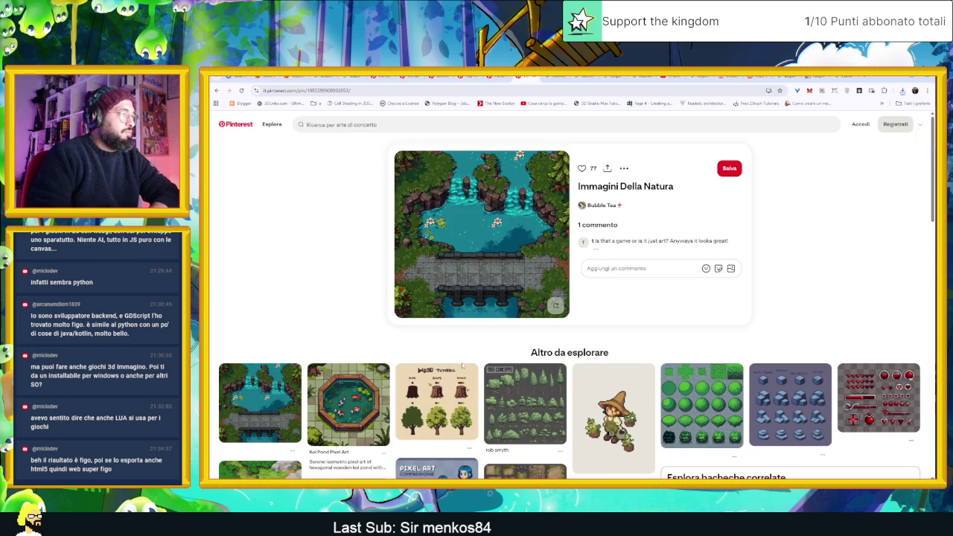
Retry downloading the pin image, dismissing the repeated sign-up prompts.
scroll(447, 369, "down", 2)
scroll(382, 379, "down", 1)
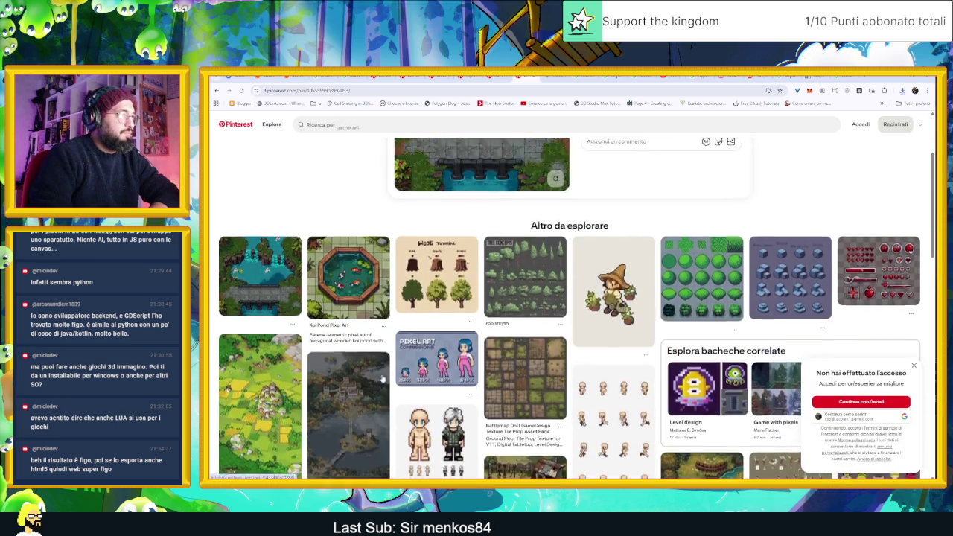
scroll(382, 379, "up", 3)
right_click(453, 240)
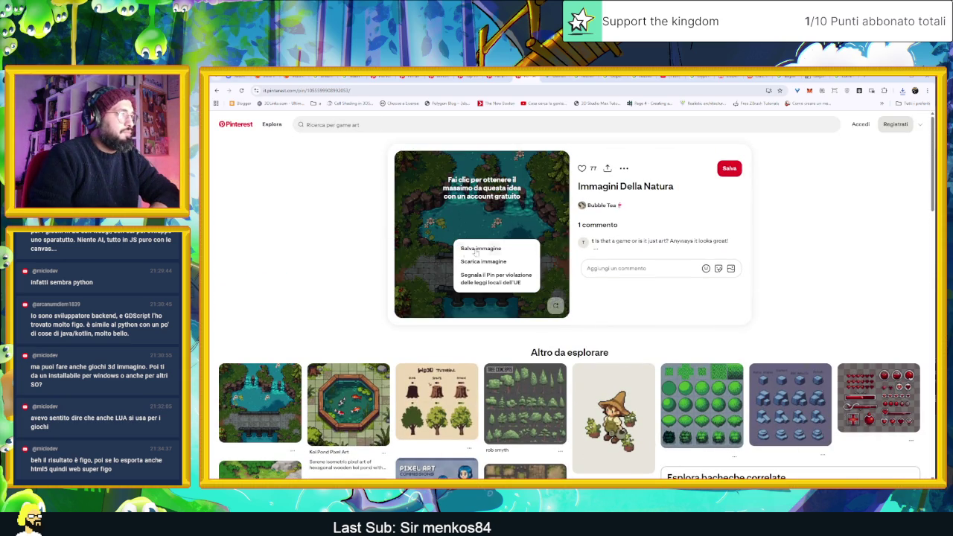
left_click(463, 251)
left_click(469, 249)
left_click(441, 248)
left_click(441, 248)
right_click(440, 233)
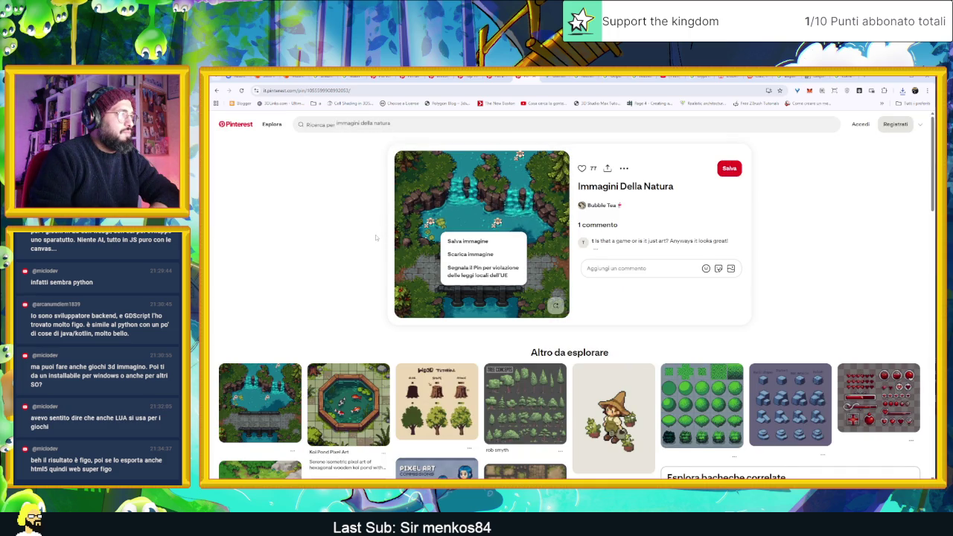
left_click(376, 234)
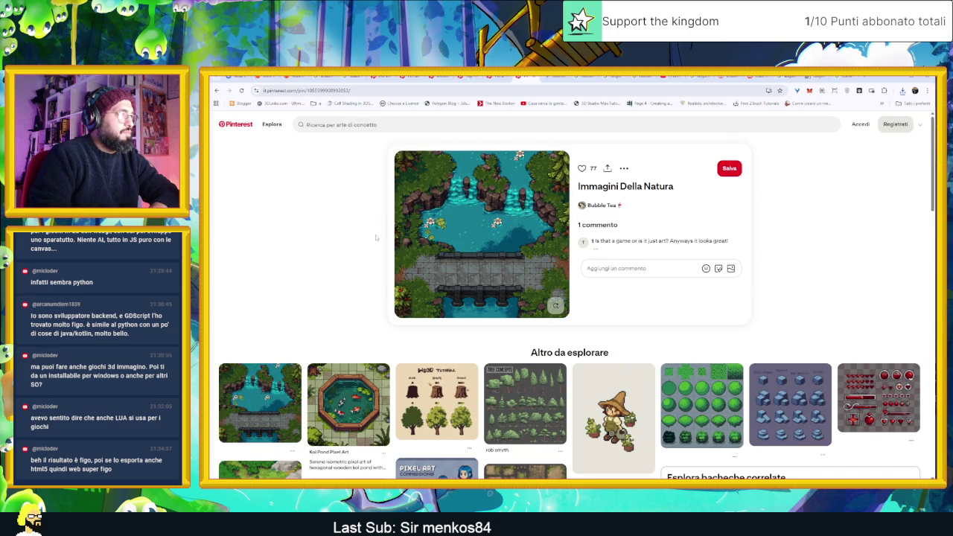
Scroll down the related pins and open the waterfall pin Parete.
scroll(387, 283, "down", 3)
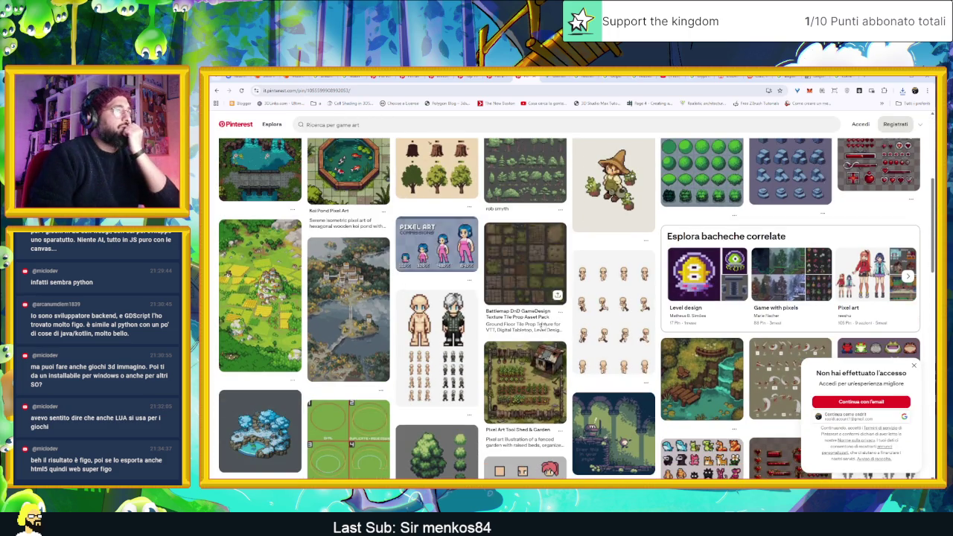
scroll(558, 298, "down", 2)
left_click(719, 300)
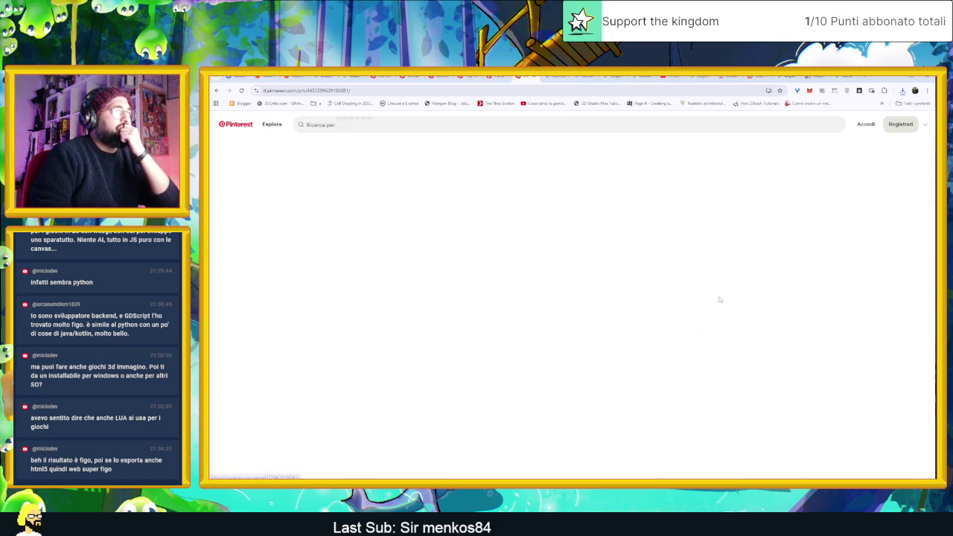
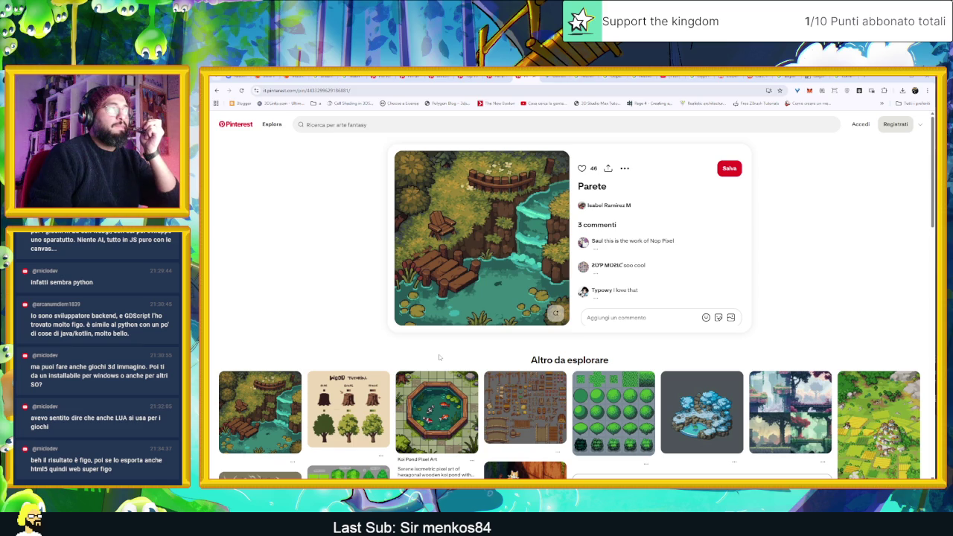
Try saving the waterfall pin image with 'Salva immagine' and dismiss the sign-up prompt.
right_click(441, 262)
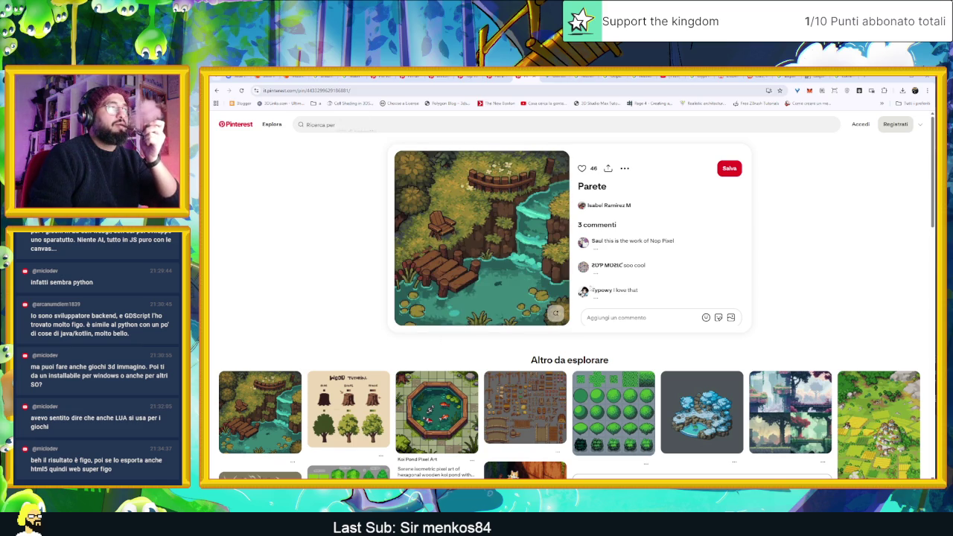
right_click(437, 238)
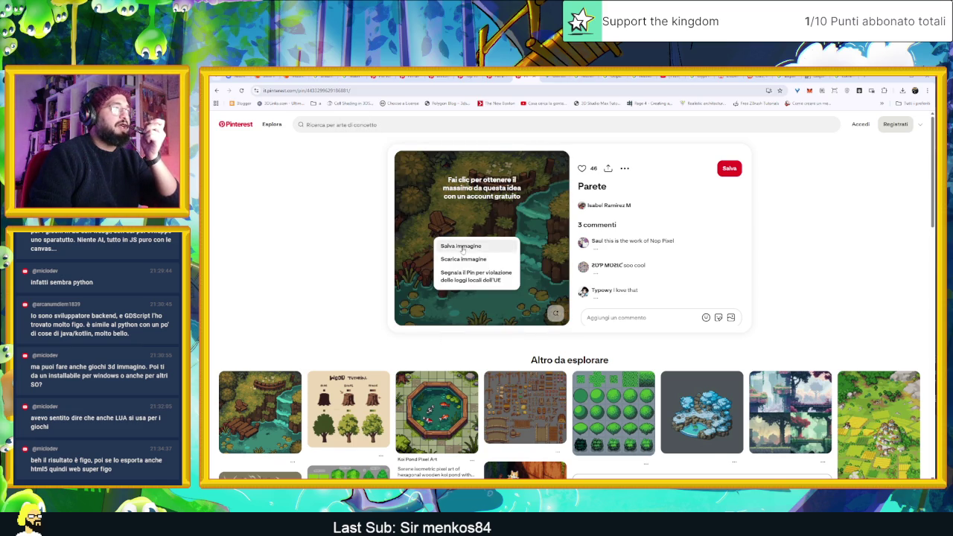
left_click(462, 247)
left_click(643, 207)
right_click(439, 224)
left_click(491, 247)
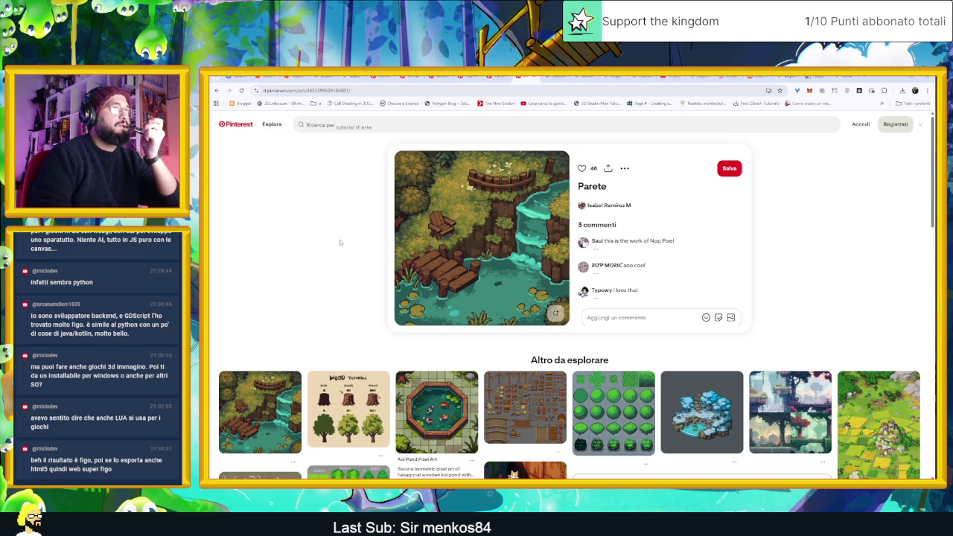
right_click(435, 249)
left_click(463, 269)
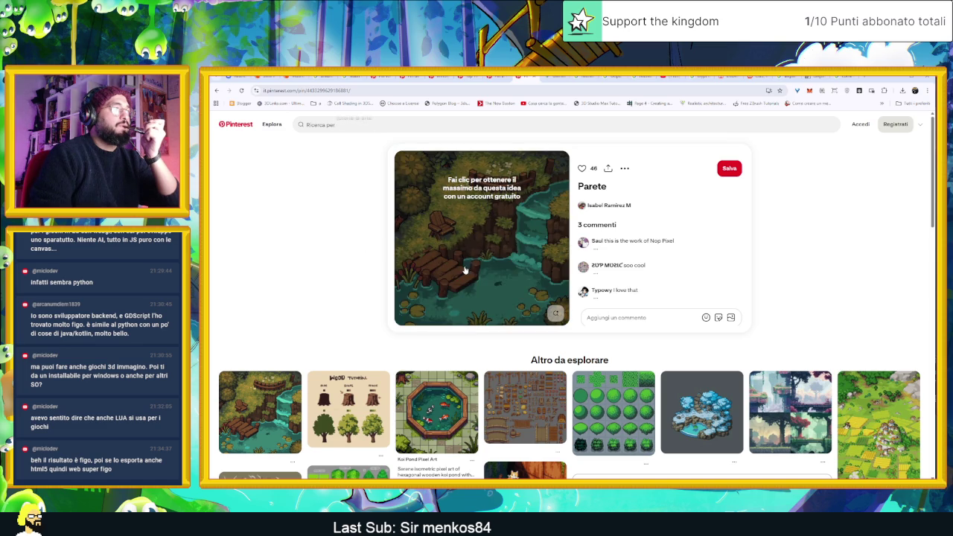
Check Chrome's recent downloads, then start a screen snip with Win+Shift+S.
left_click(902, 90)
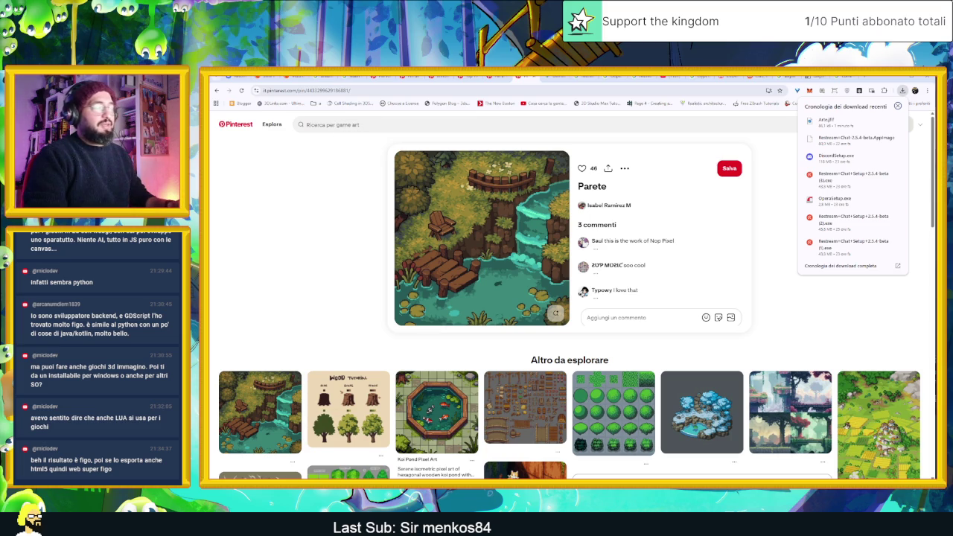
key("super")
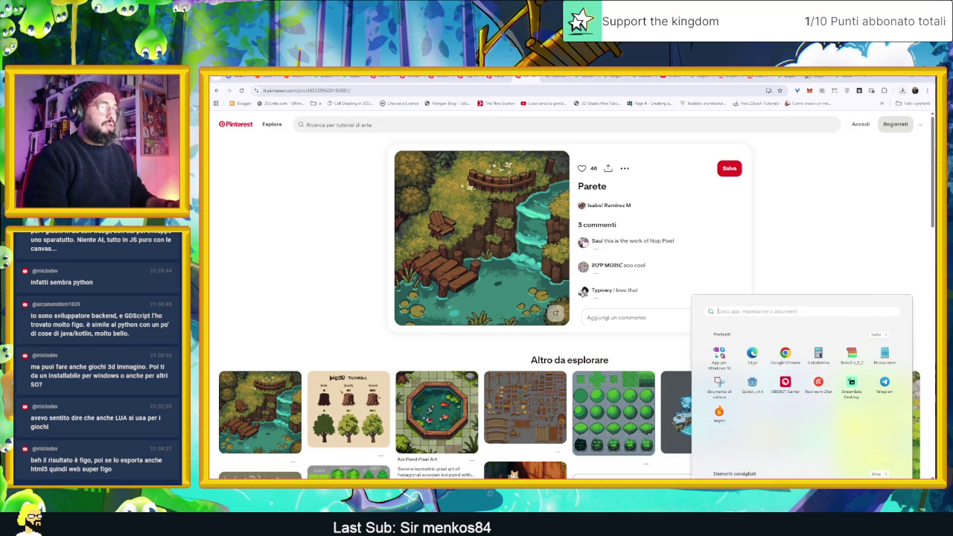
key("super")
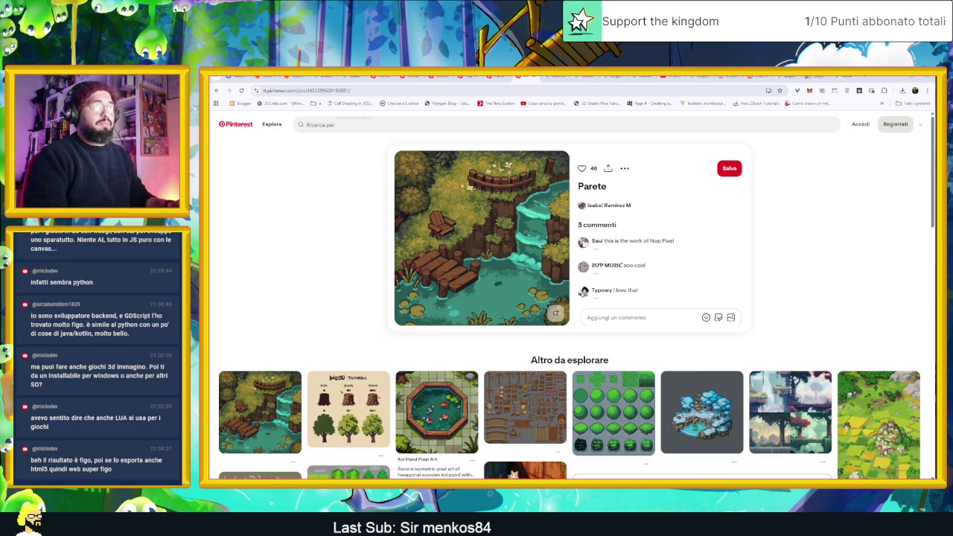
key("super+shift+s")
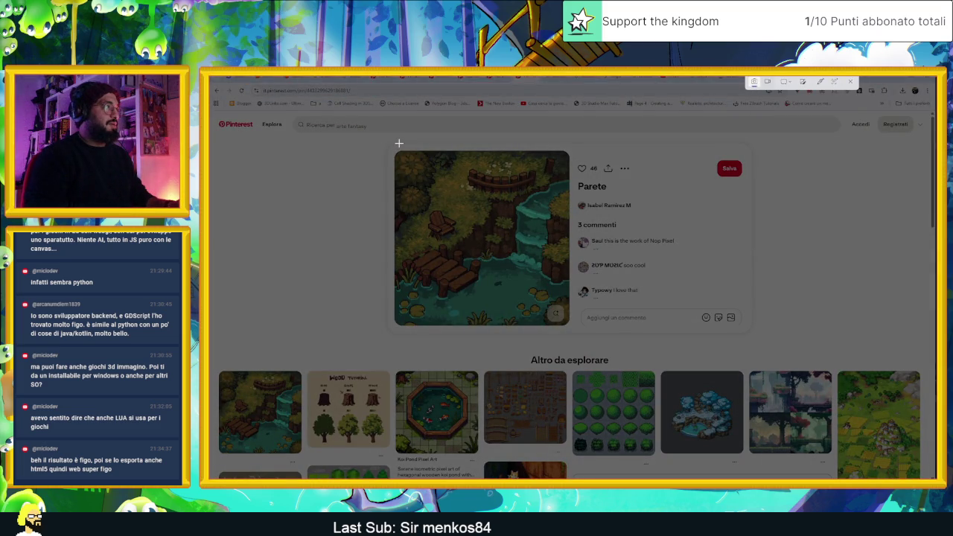
Snip the pixel-art waterfall pin as a screenshot, then close Snipping Tool and return to Aseprite.
left_click_drag(393, 142, 571, 330)
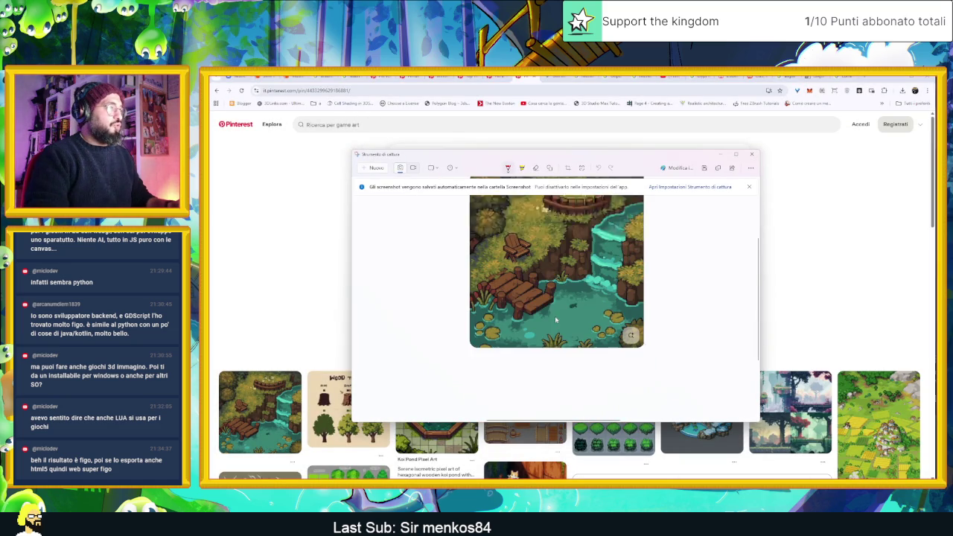
scroll(555, 321, "up", 5)
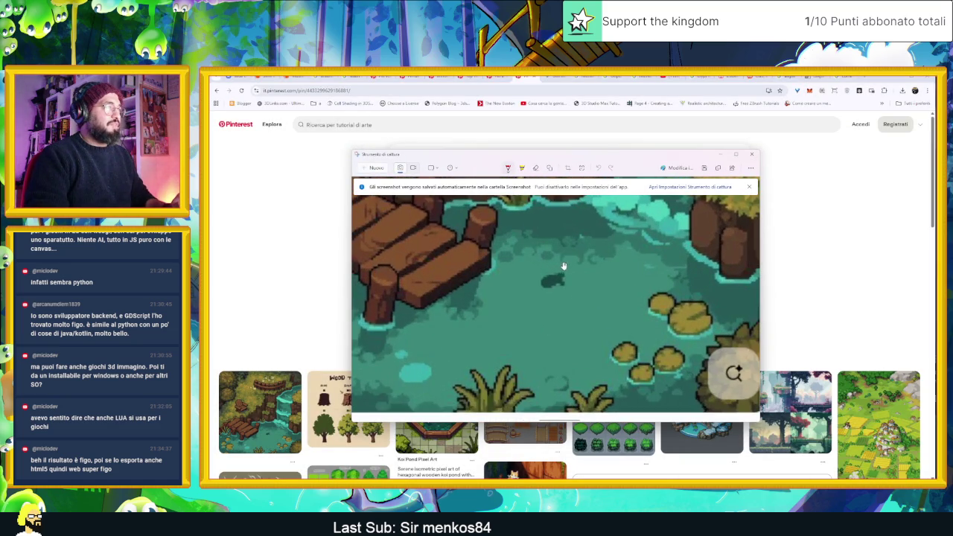
scroll(558, 251, "down", 3)
scroll(566, 257, "down", 2)
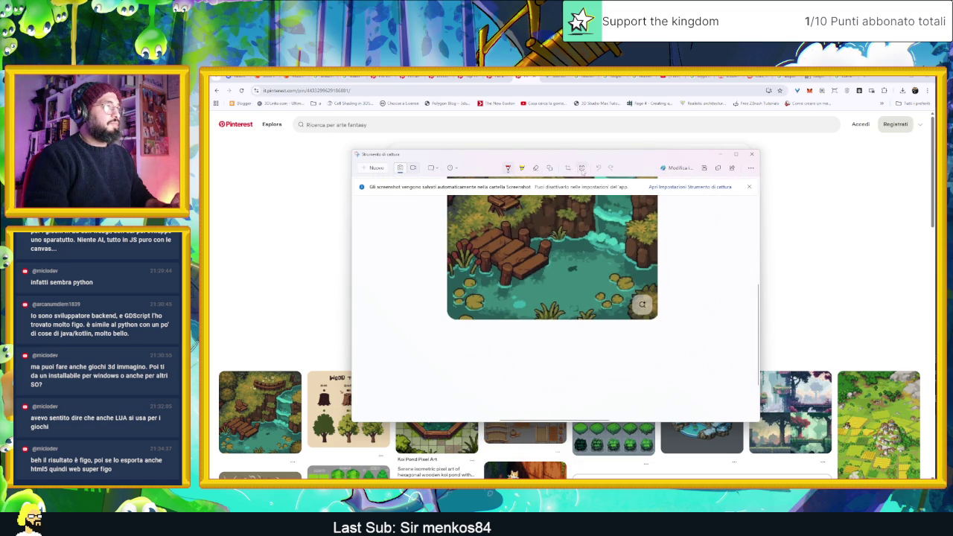
scroll(588, 231, "down", 1)
scroll(589, 246, "down", 1)
scroll(588, 250, "down", 1)
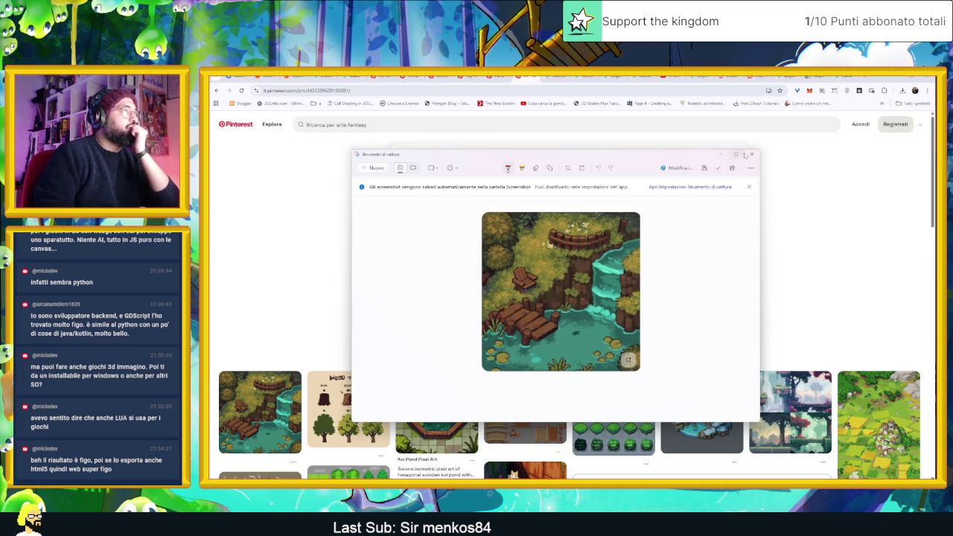
left_click(721, 154)
key("alt+Tab")
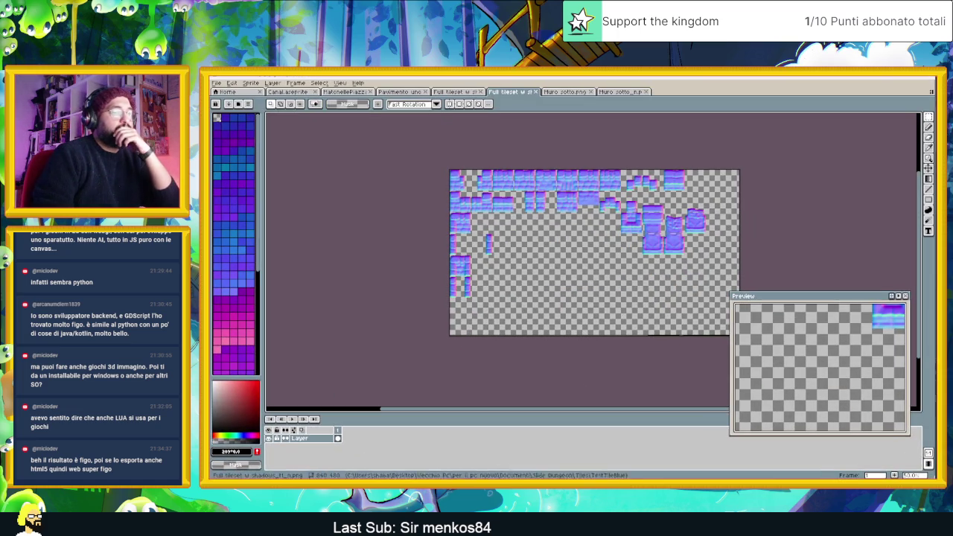
Close the Full tileset, Muro sotto and Pavimento uno documents.
left_click(535, 91)
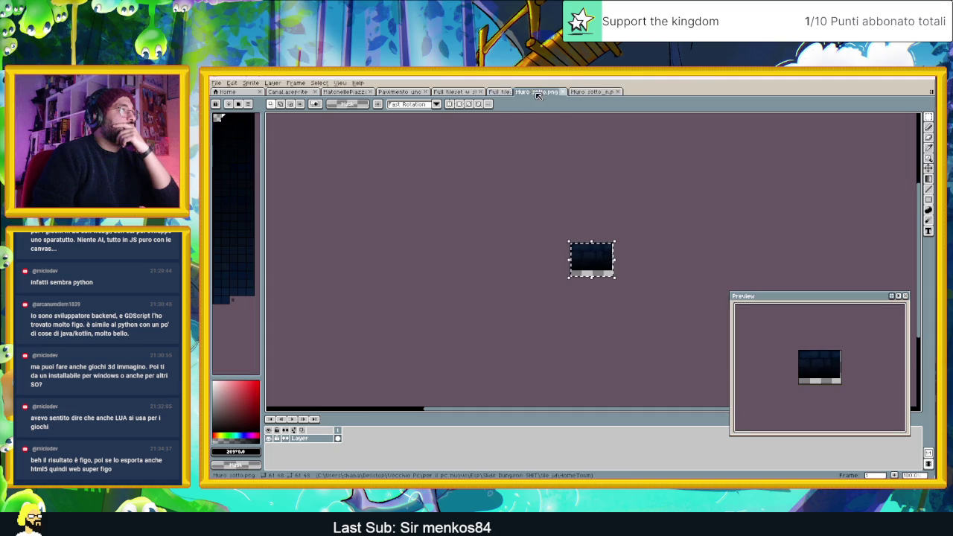
left_click(537, 92)
left_click(533, 92)
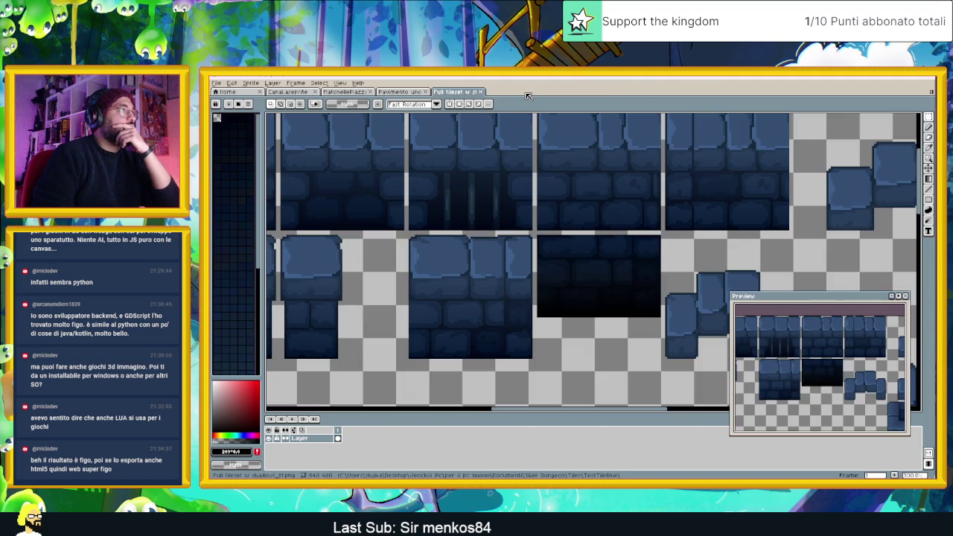
left_click(481, 92)
left_click(428, 91)
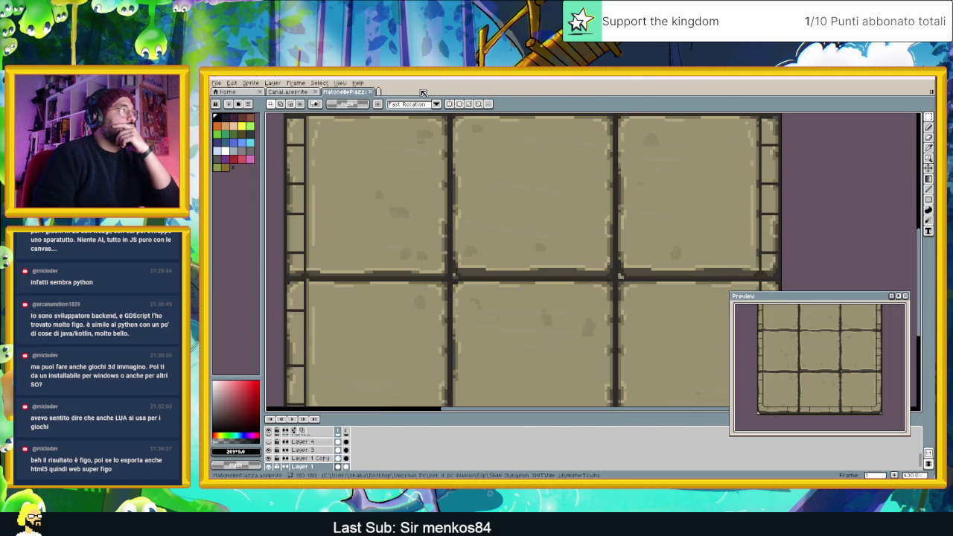
In the Canal sprite, add a new layer above Layer 2 named 'Acqua base'.
left_click(304, 91)
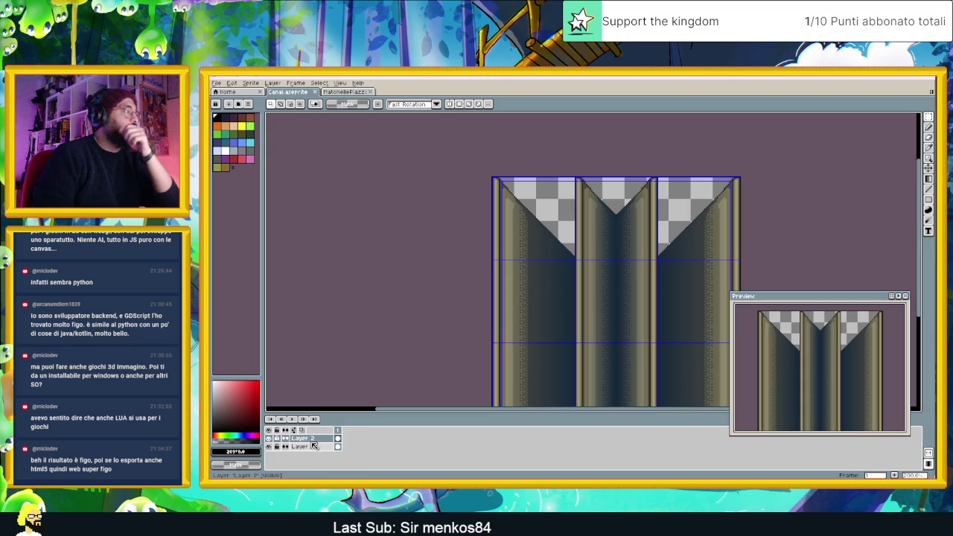
right_click(313, 443)
mouse_move(331, 426)
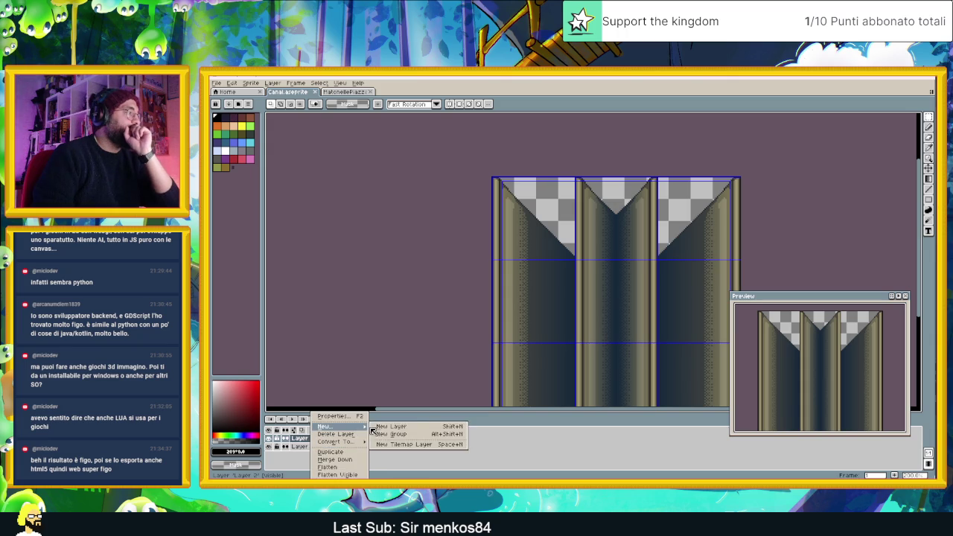
left_click(387, 431)
double_click(317, 437)
type("Co")
type(" b")
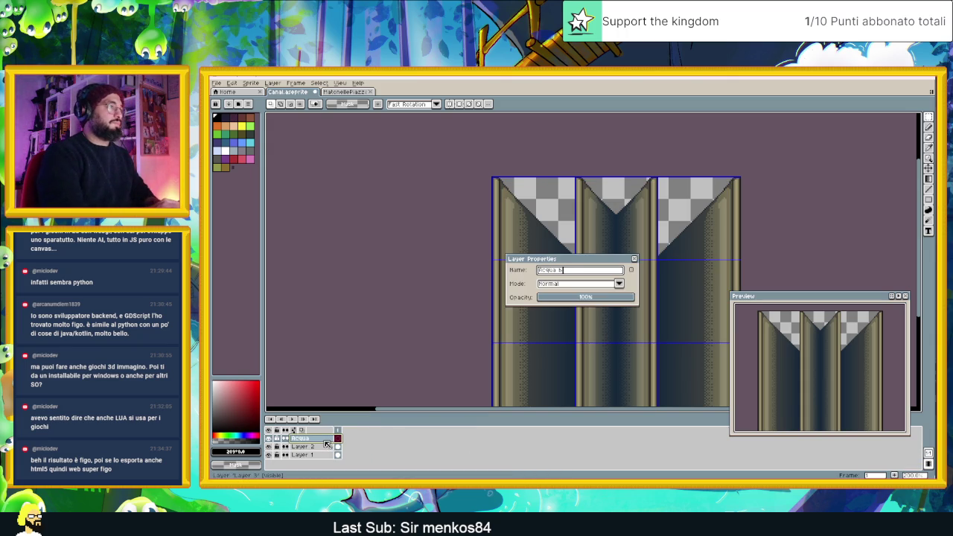
type("e")
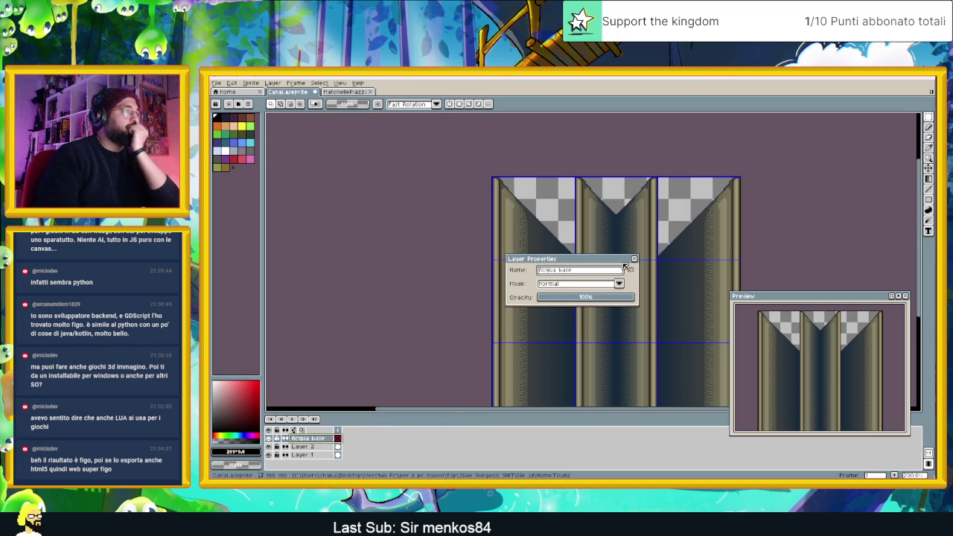
left_click(635, 259)
left_click(216, 82)
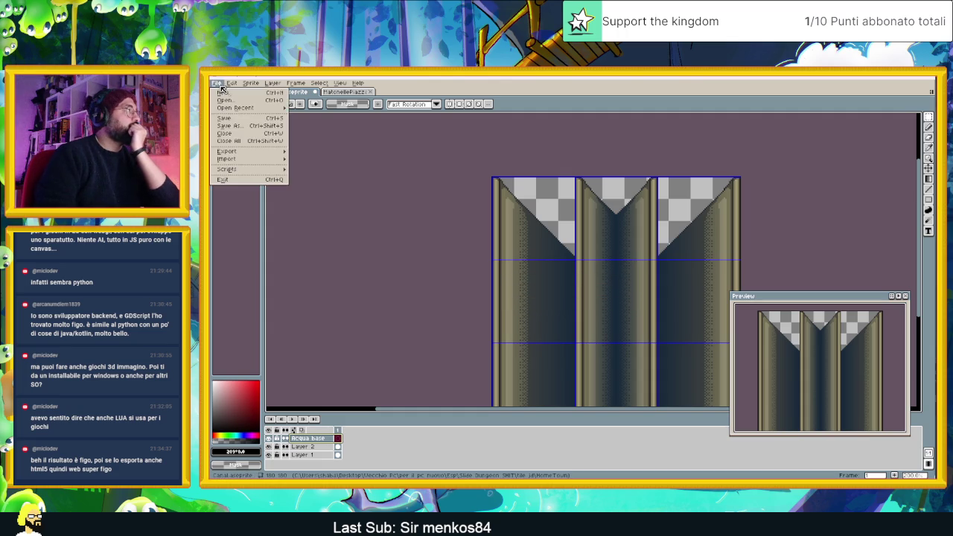
Paste the captured pond picture into a new blank sprite.
left_click(243, 93)
left_click(551, 342)
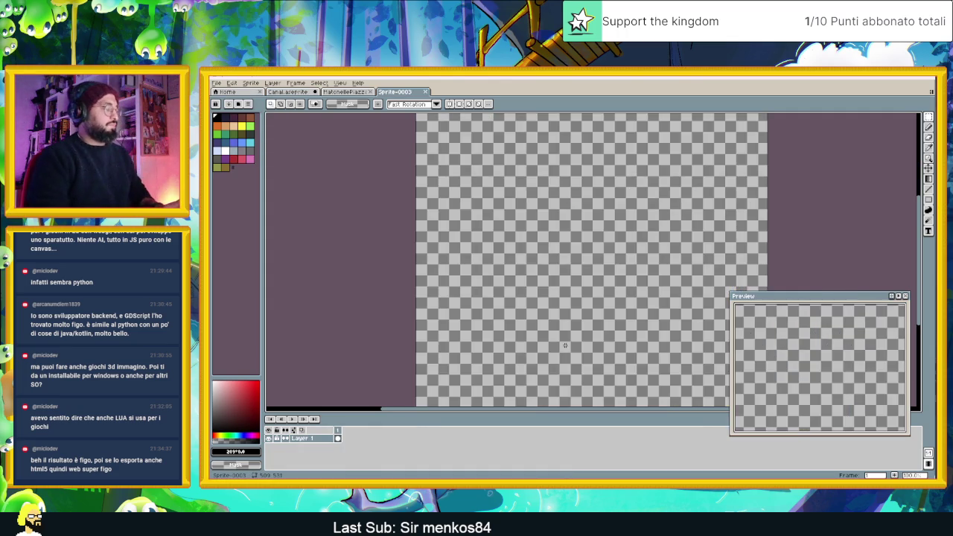
key("ctrl+v")
left_click(305, 185)
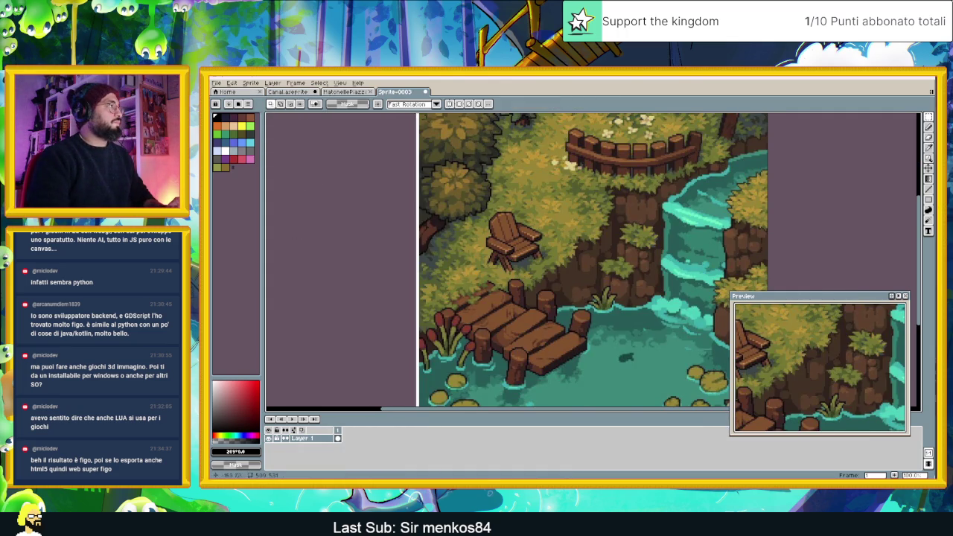
Save the Canal sprite and bring its top edge into view.
left_click(299, 92)
key("ctrl+s")
scroll(622, 304, "down", 1)
scroll(580, 290, "up", 2)
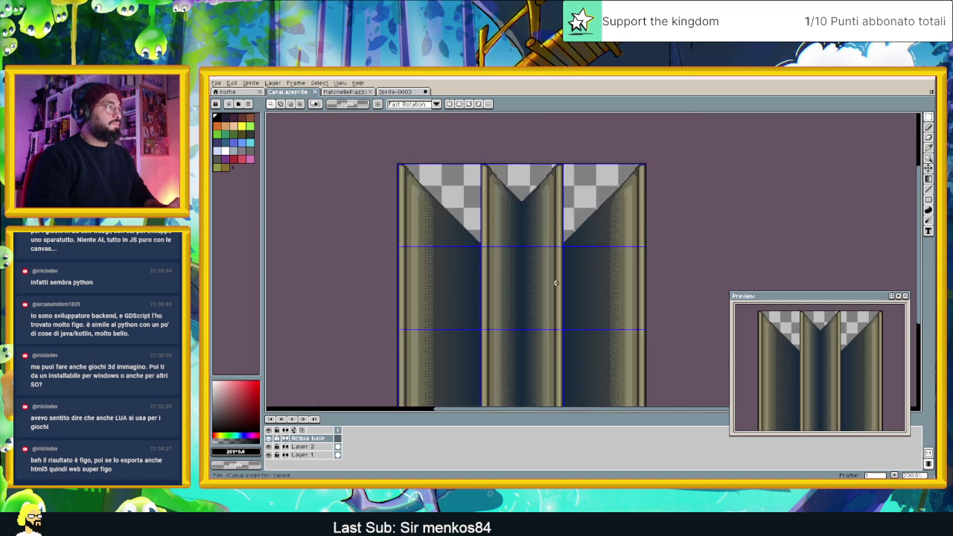
scroll(540, 272, "up", 1)
mouse_move(379, 264)
left_mouse_down()
mouse_move(394, 264)
mouse_move(425, 297)
left_mouse_up()
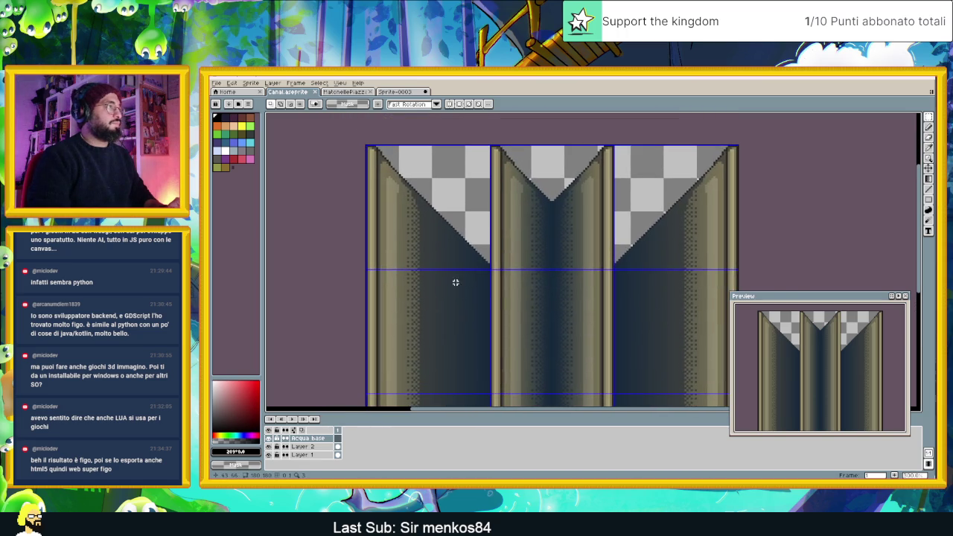
scroll(561, 210, "up", 1)
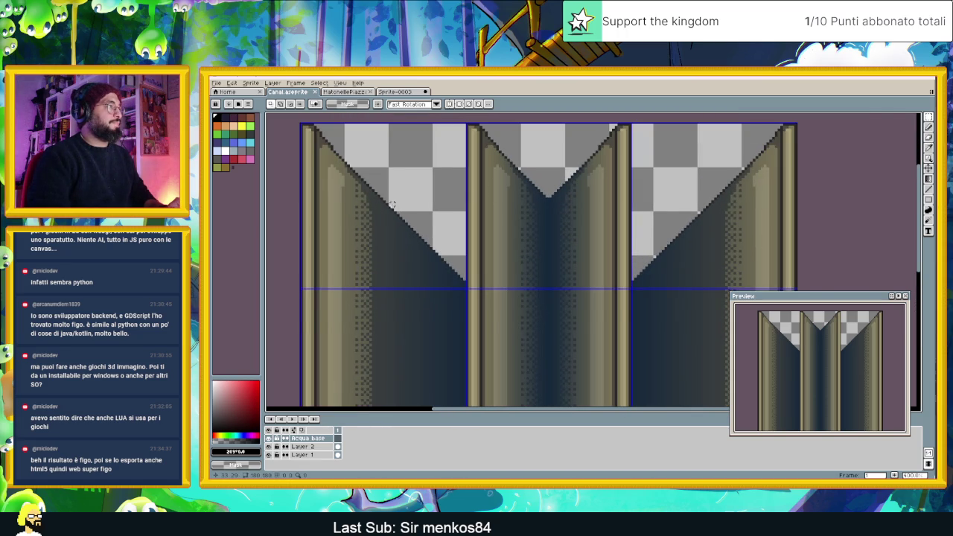
scroll(392, 205, "up", 1)
scroll(353, 172, "up", 1)
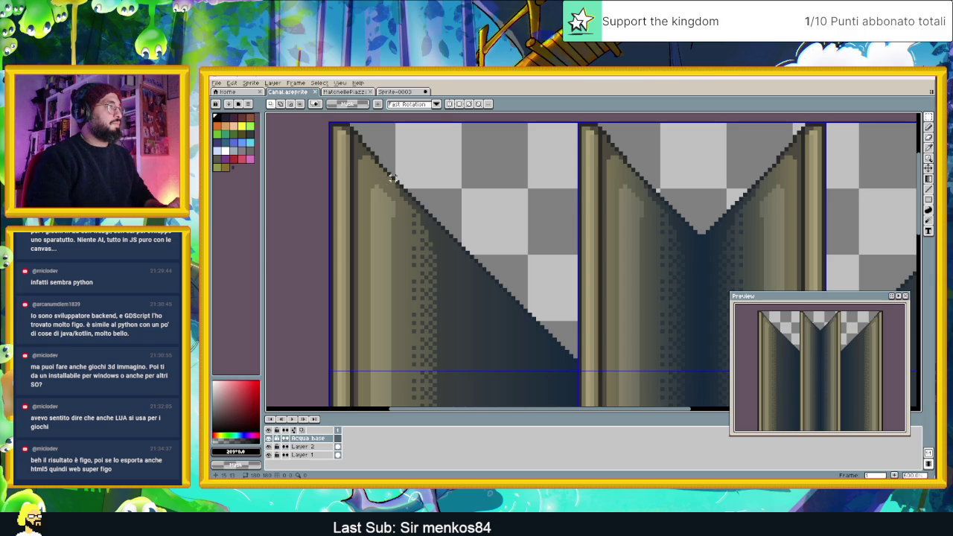
Sample the teal water colour from the pond reference sprite and return to Canal.
left_click(409, 93)
scroll(651, 349, "up", 1)
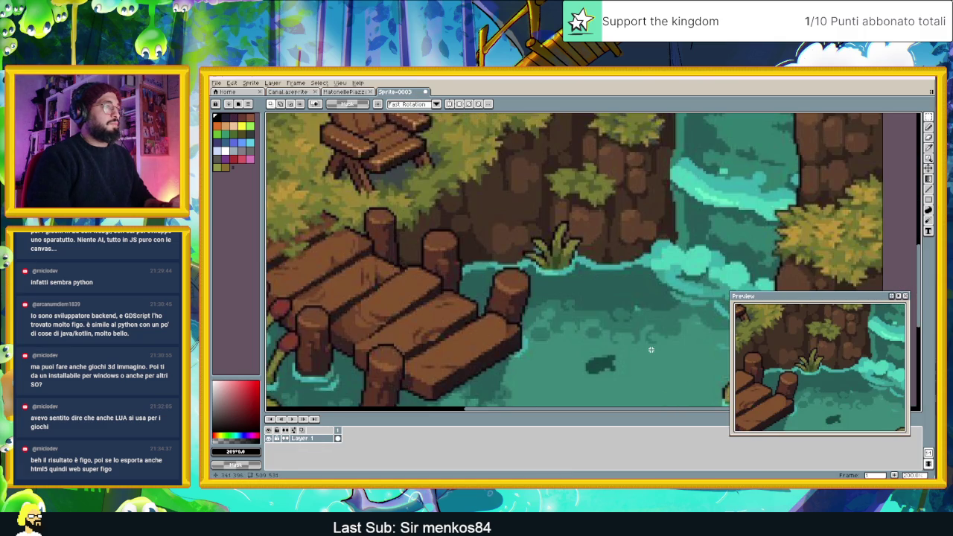
scroll(622, 290, "up", 1)
key("i")
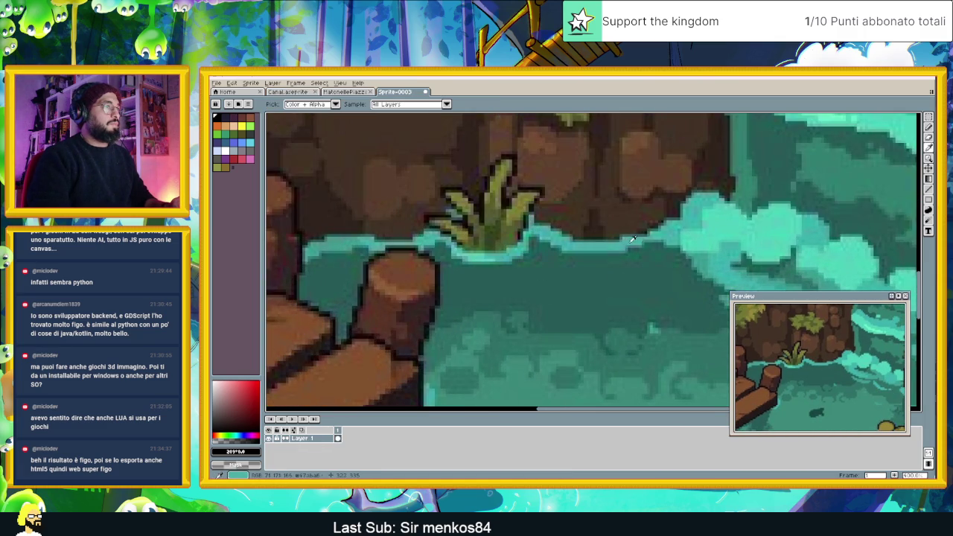
left_click(601, 239)
key("m")
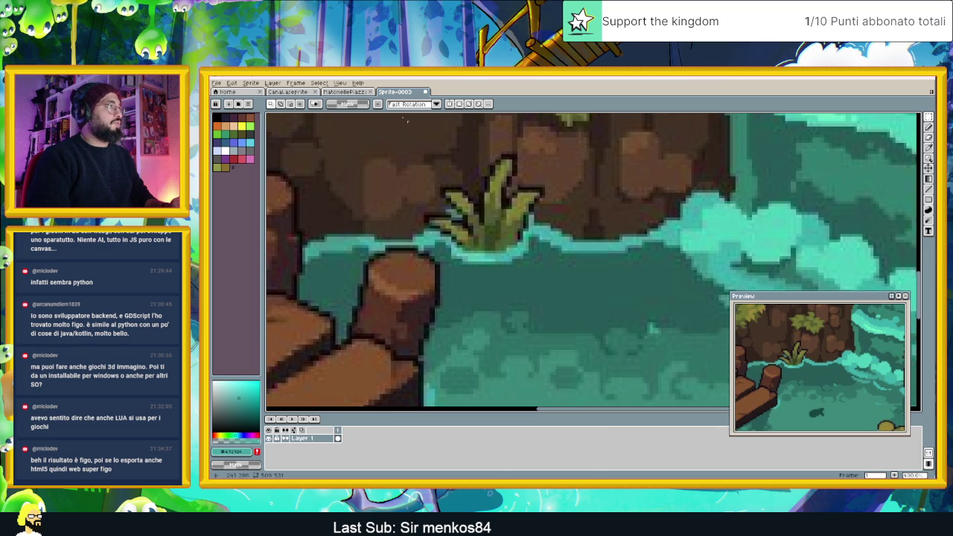
key("ctrl+Tab")
scroll(423, 222, "up", 1)
Pencil a closed teal rectangle around the left canal channel on the Acqua base layer.
scroll(423, 222, "down", 1)
scroll(423, 222, "up", 1)
key("b")
left_click_drag(432, 298, 537, 148)
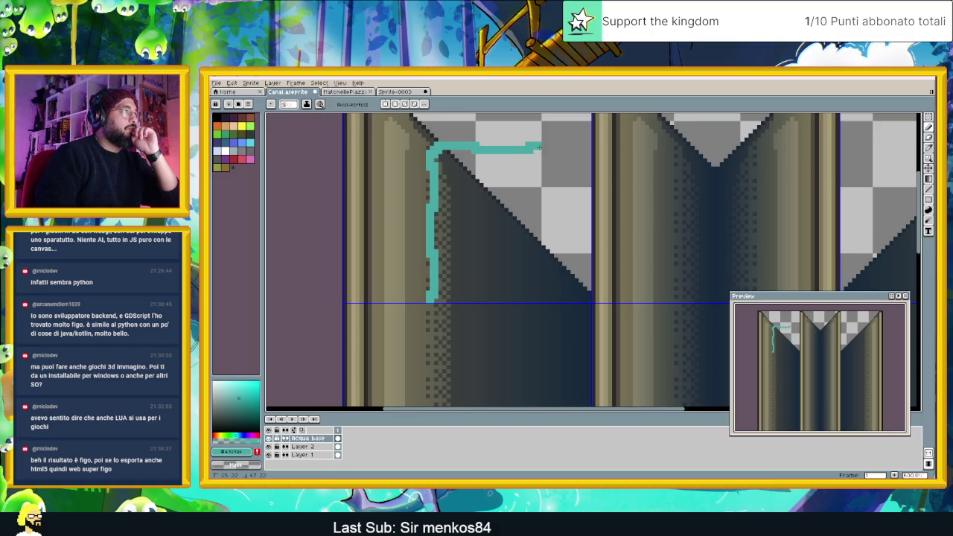
key("ctrl+h")
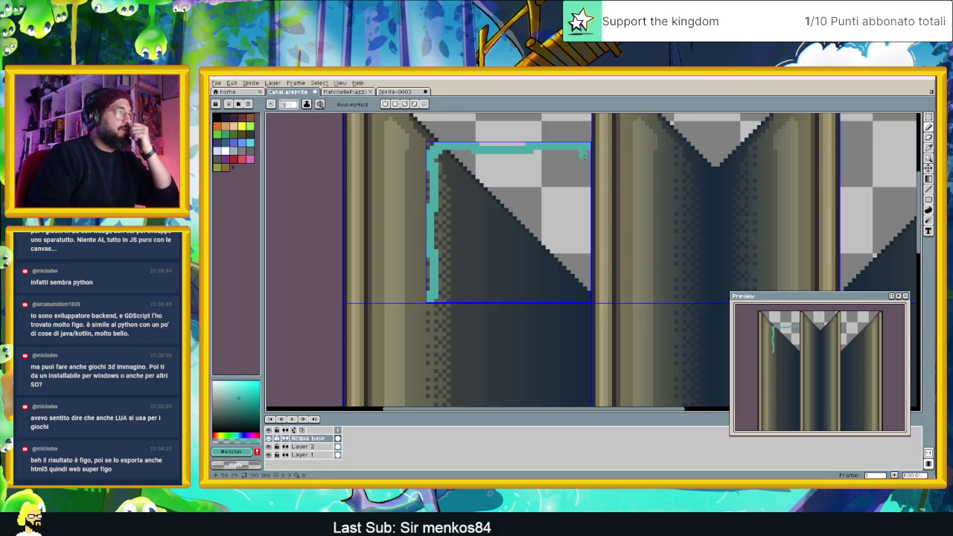
left_click_drag(586, 152, 586, 179)
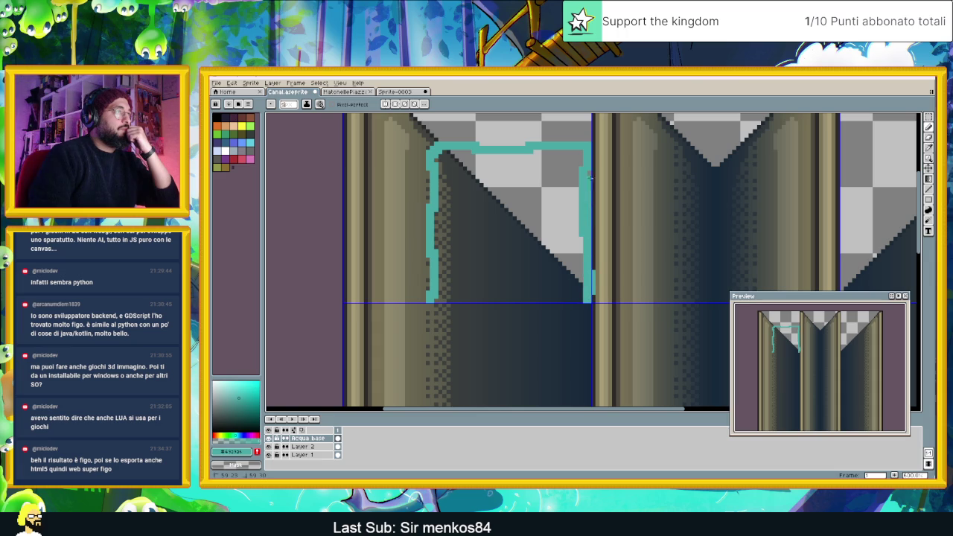
left_click_drag(591, 302, 555, 299)
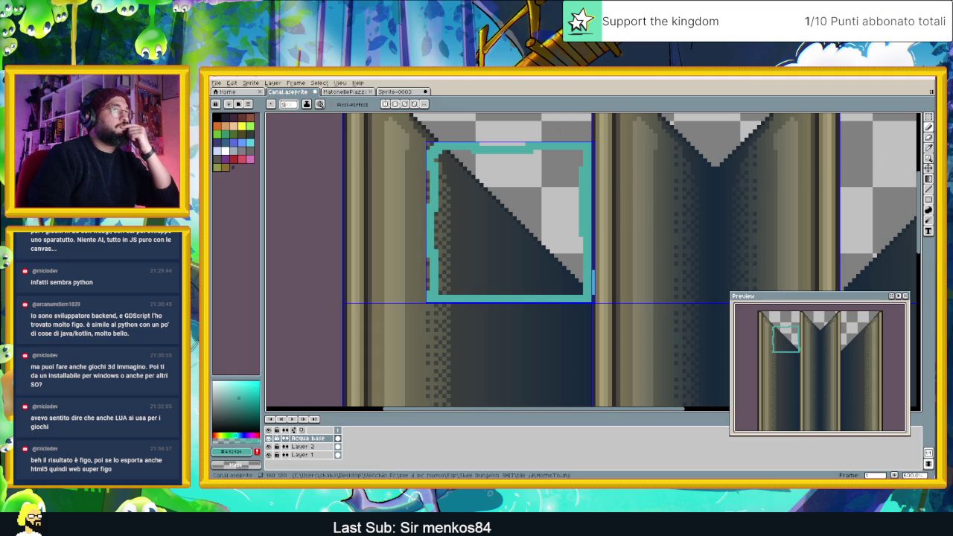
Bucket-fill the outlined square with the teal sampled from the pond reference.
left_click(929, 180)
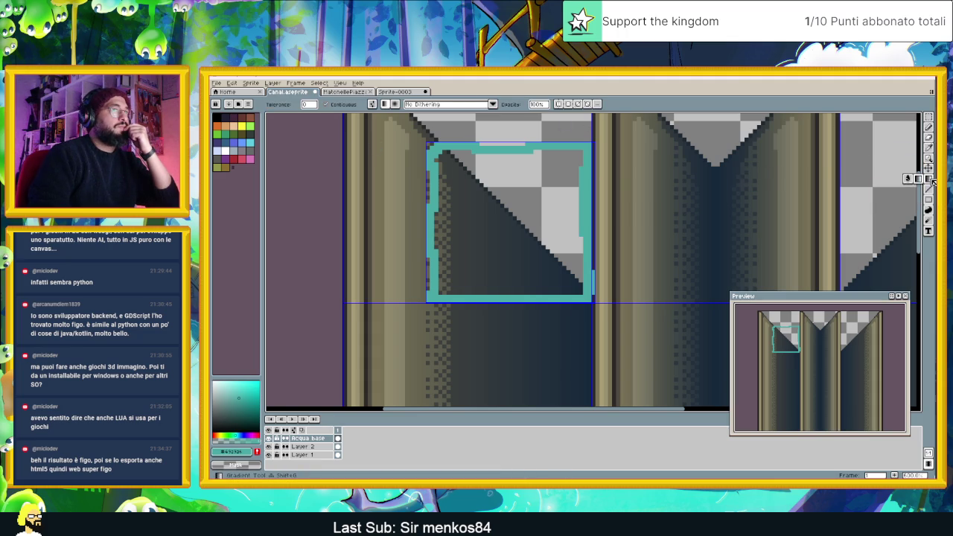
left_click(516, 198)
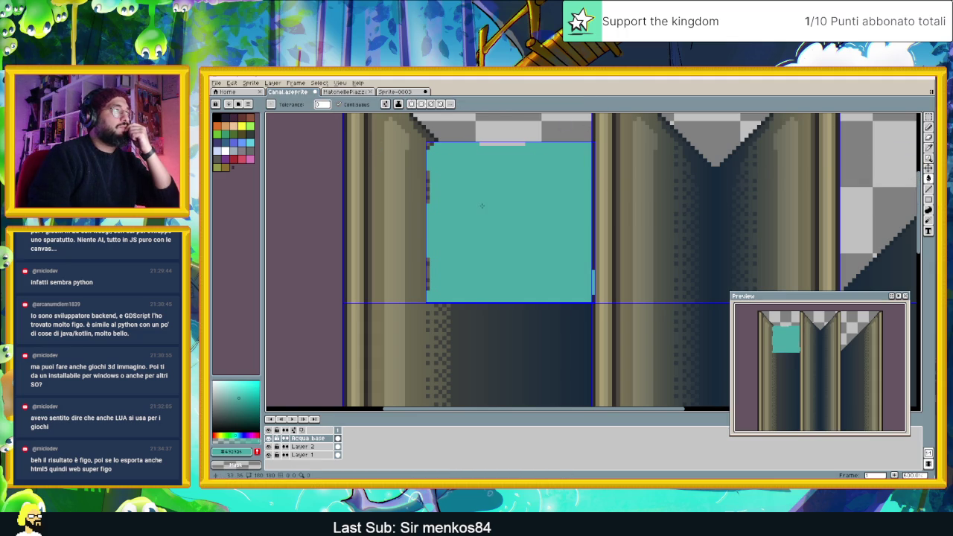
key("ctrl+z")
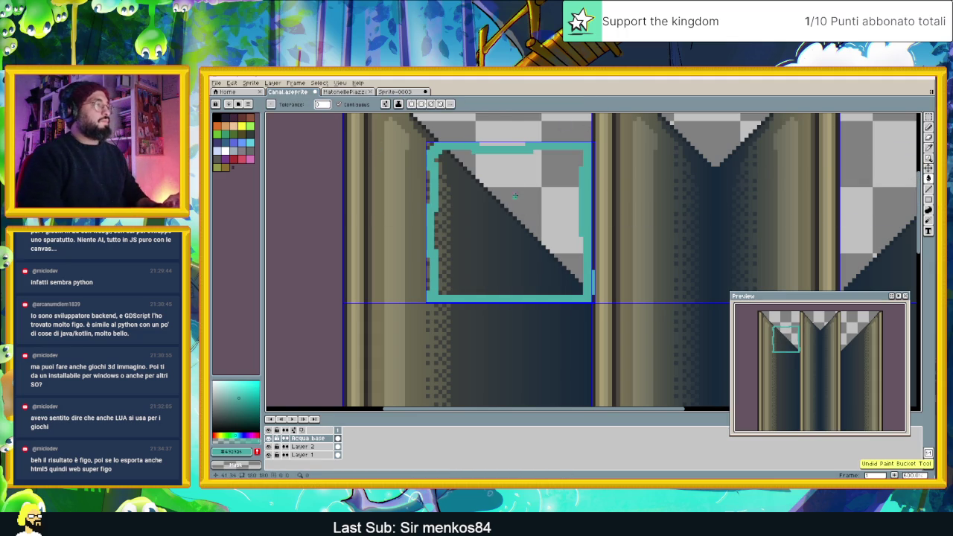
left_click(410, 92)
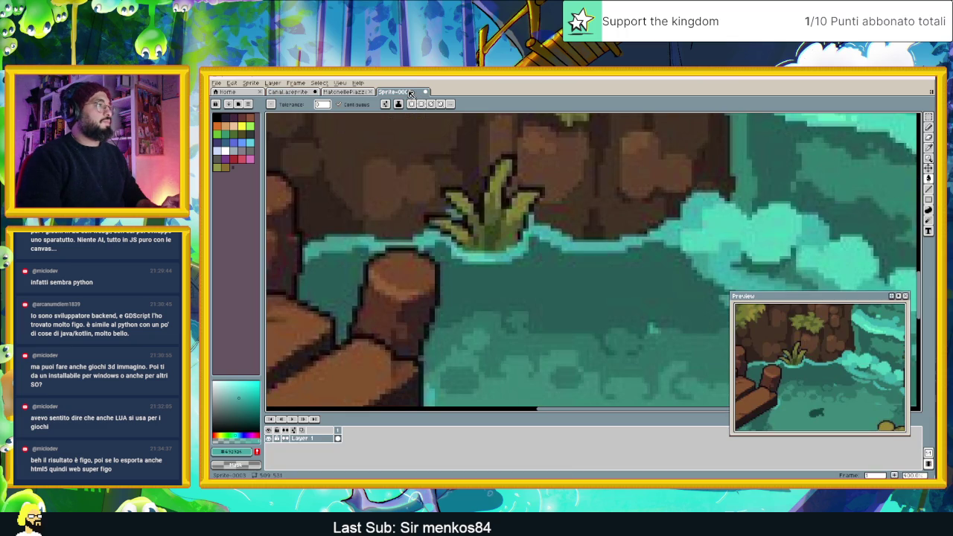
scroll(600, 249, "down", 1)
scroll(600, 249, "down", 3)
scroll(599, 249, "up", 2)
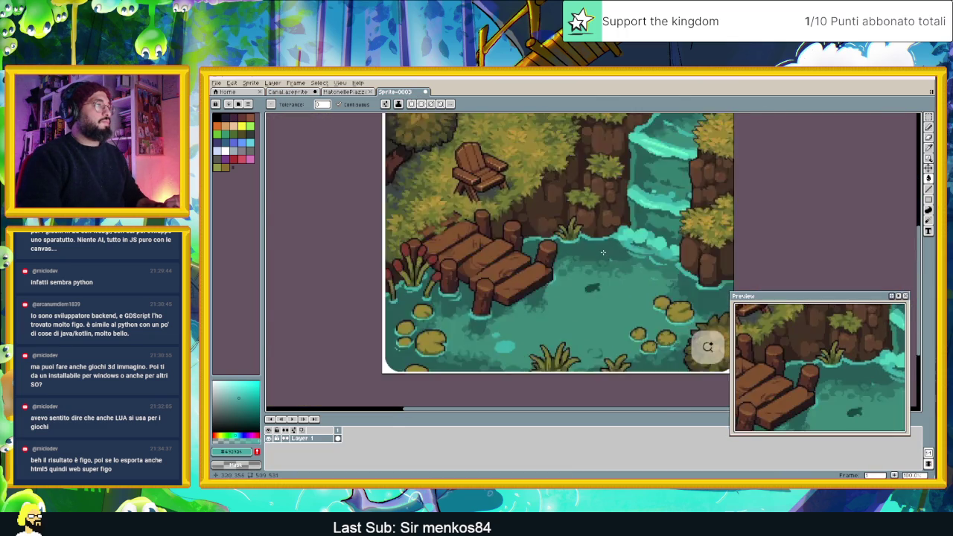
scroll(598, 252, "up", 2)
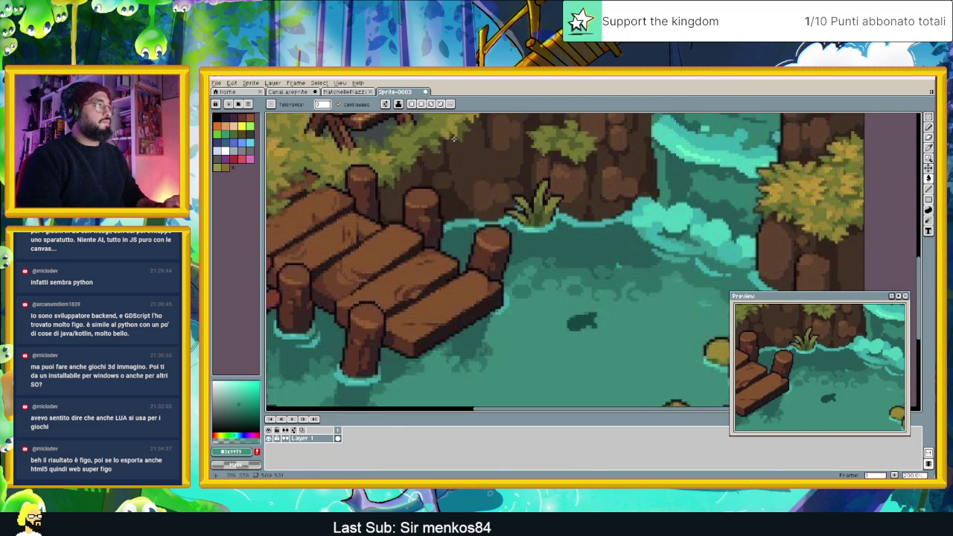
left_click(288, 92)
left_click(536, 230)
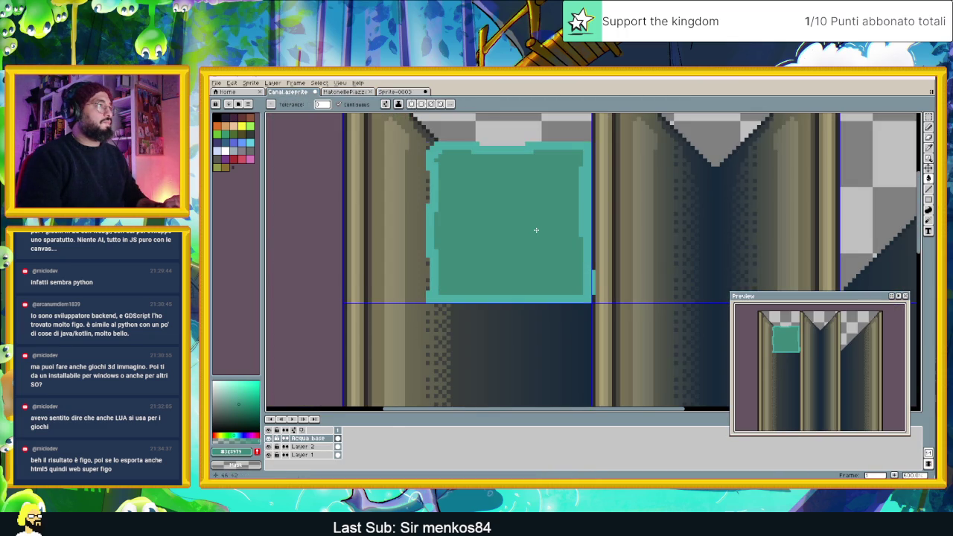
Repaint the square's bottom-left notch in light teal with the Pencil.
scroll(493, 284, "up", 1)
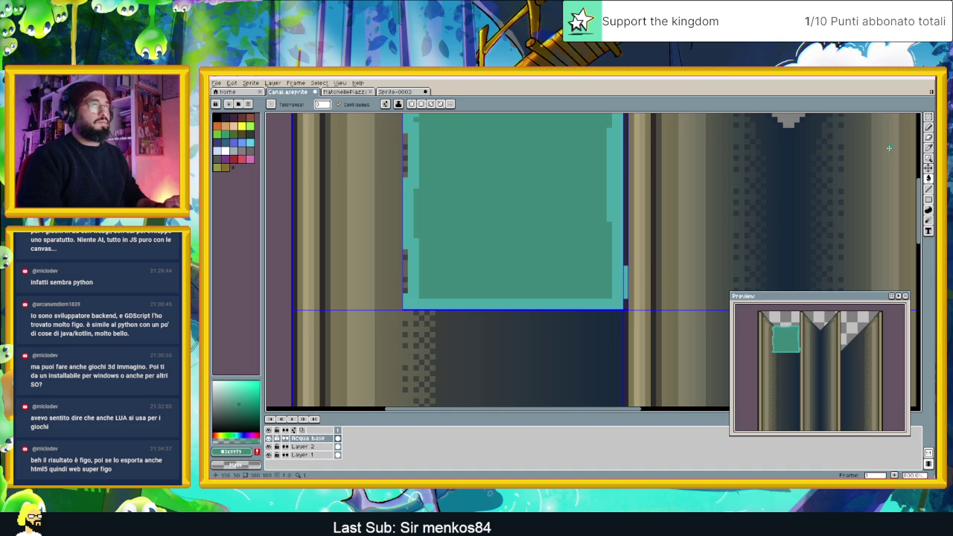
left_click(929, 127)
scroll(427, 305, "up", 1)
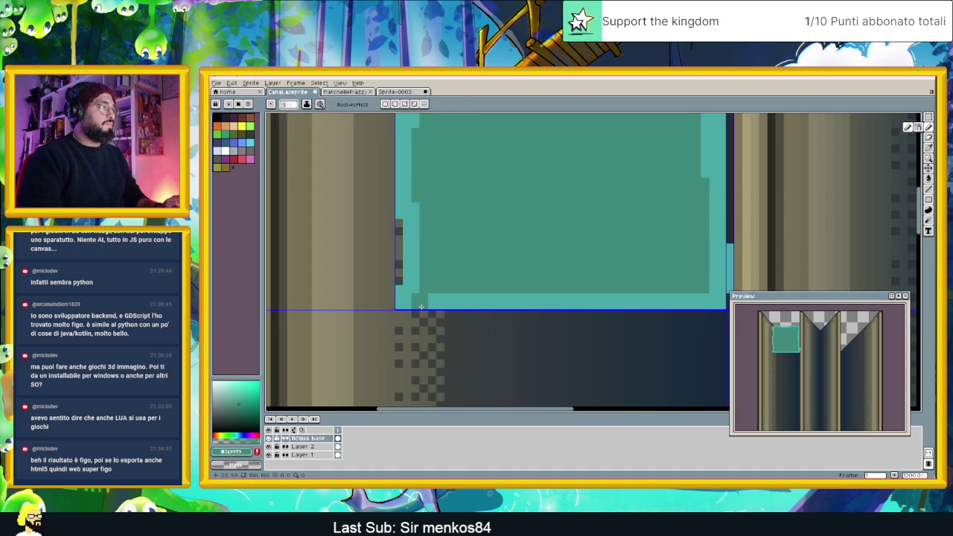
left_click_drag(427, 305, 676, 306)
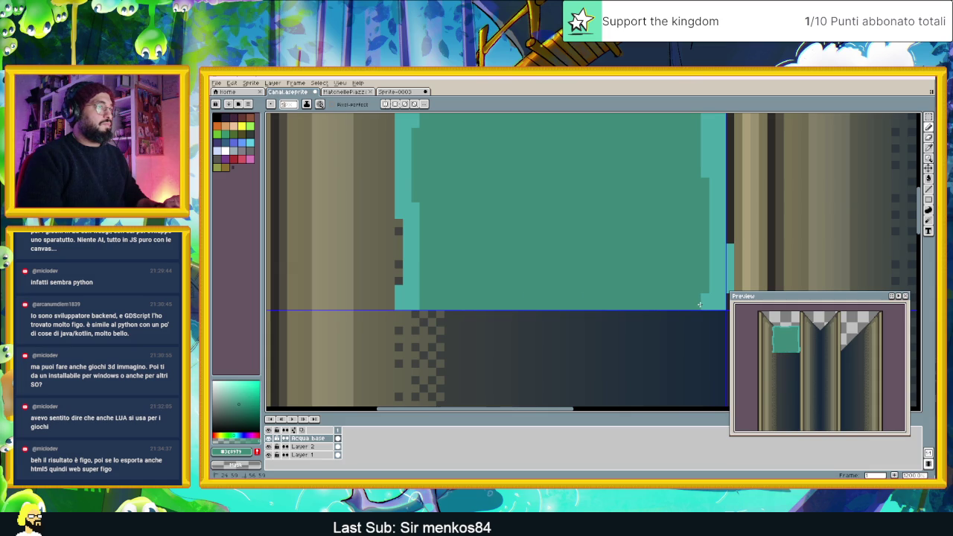
scroll(702, 303, "down", 2)
scroll(655, 290, "down", 2)
scroll(618, 277, "up", 1)
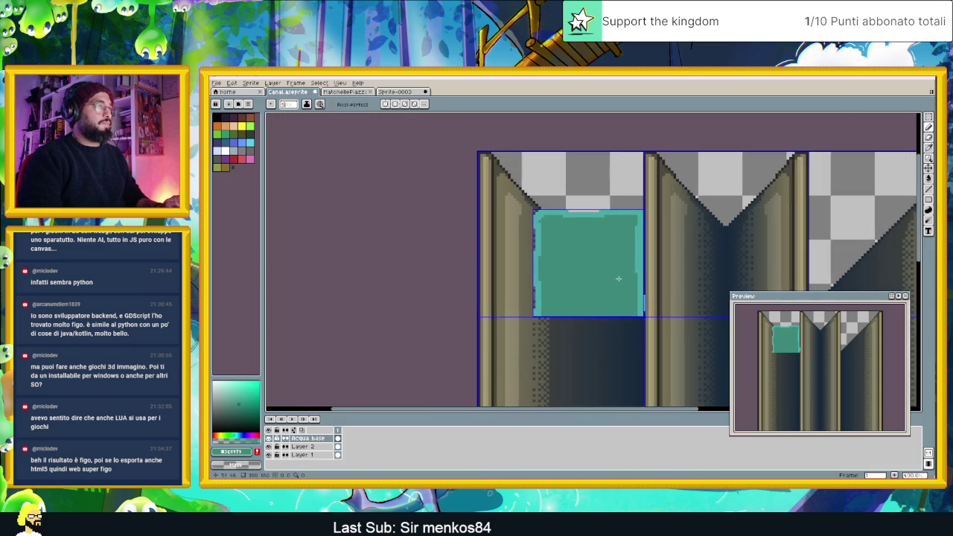
scroll(588, 281, "up", 1)
scroll(587, 282, "up", 1)
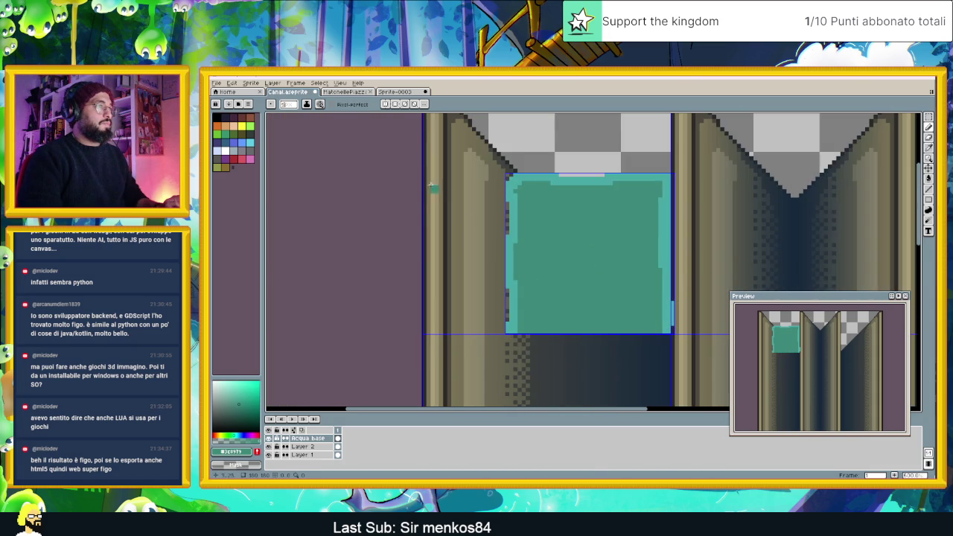
Sample a darker teal from the pond reference sprite for the Canal tile.
left_click(396, 92)
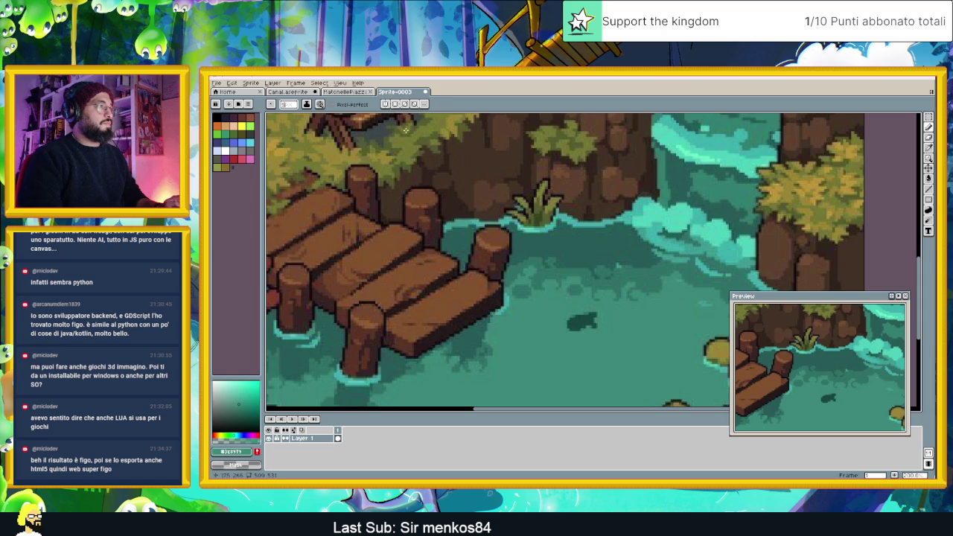
key("i")
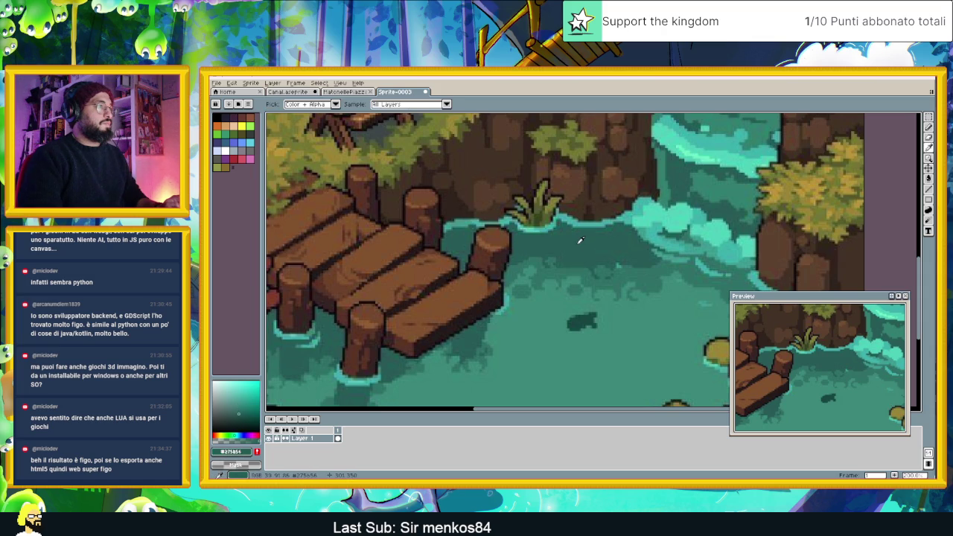
key("b")
left_click(305, 92)
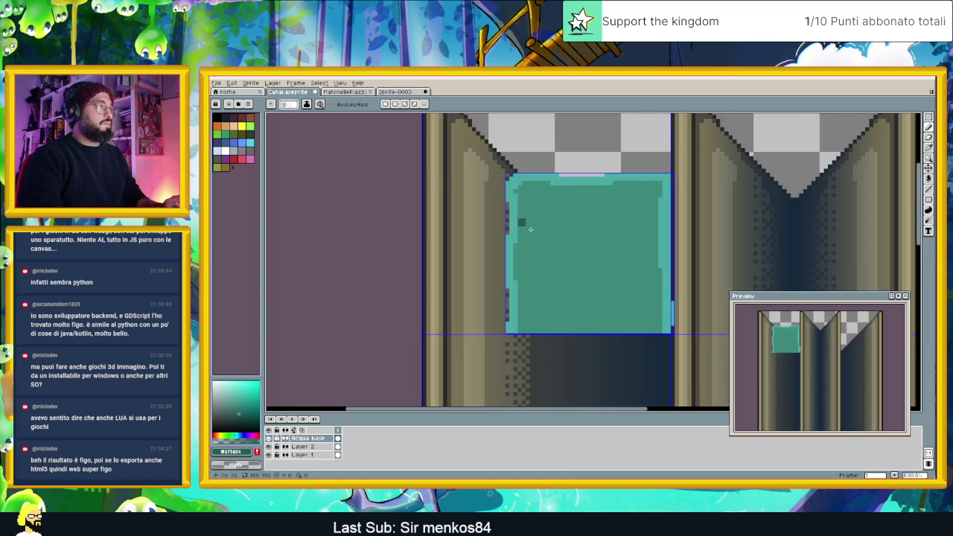
Shade the water square's left edge with dark teal pencil strokes.
scroll(516, 146, "up", 2)
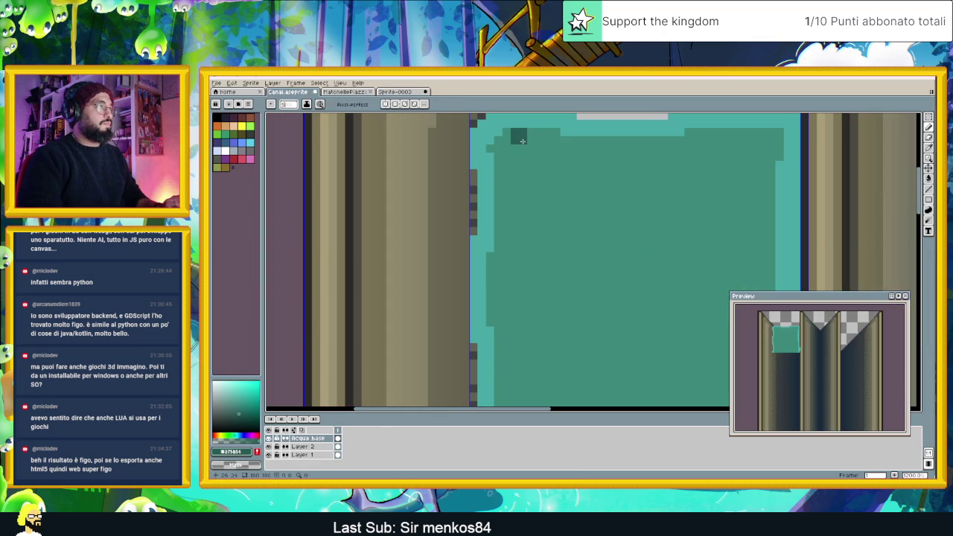
left_click_drag(516, 140, 512, 204)
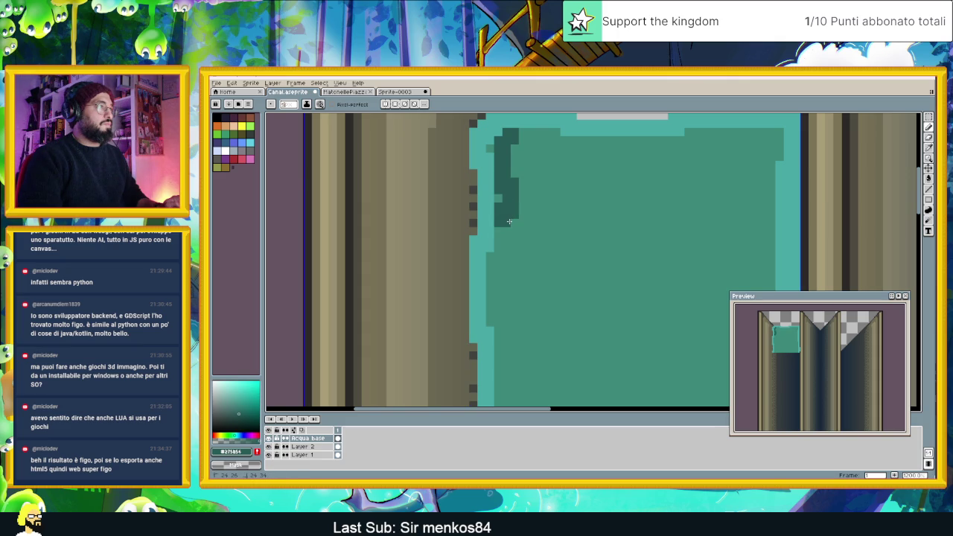
left_click_drag(506, 258, 503, 268)
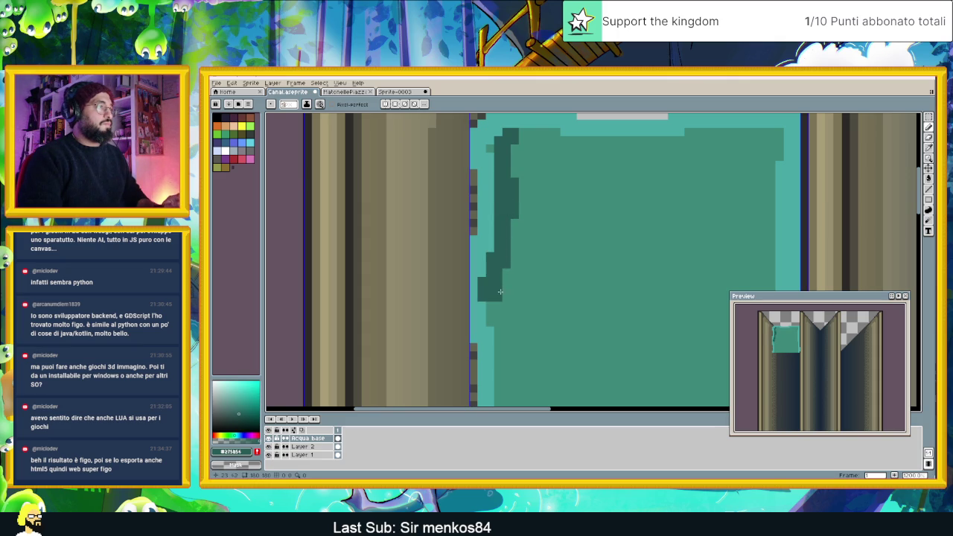
key("ctrl+z")
mouse_move(498, 266)
left_mouse_down()
mouse_move(495, 300)
mouse_move(506, 330)
left_mouse_up()
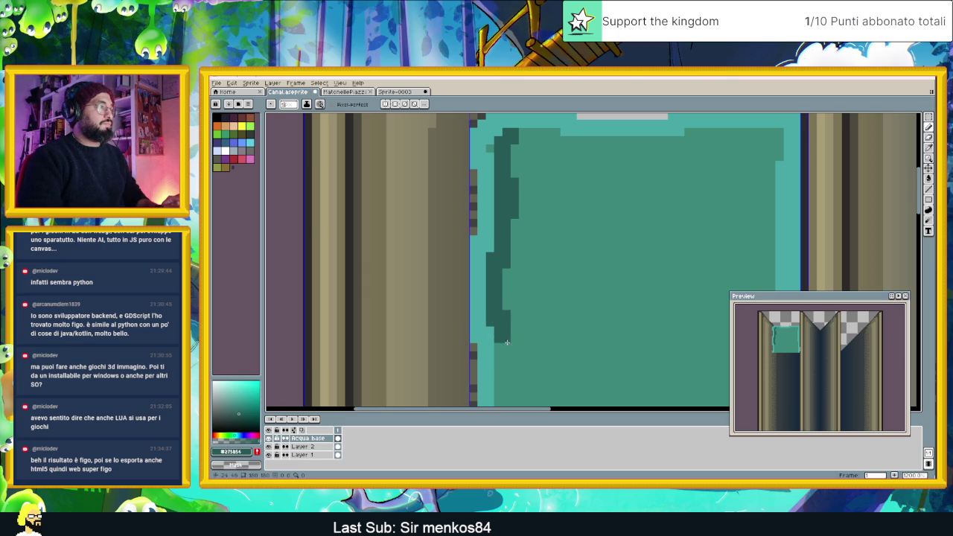
scroll(506, 340, "down", 3)
left_click_drag(478, 231, 475, 281)
key("ctrl+z")
left_click_drag(477, 216, 471, 272)
key("ctrl+z")
left_click_drag(478, 225, 481, 292)
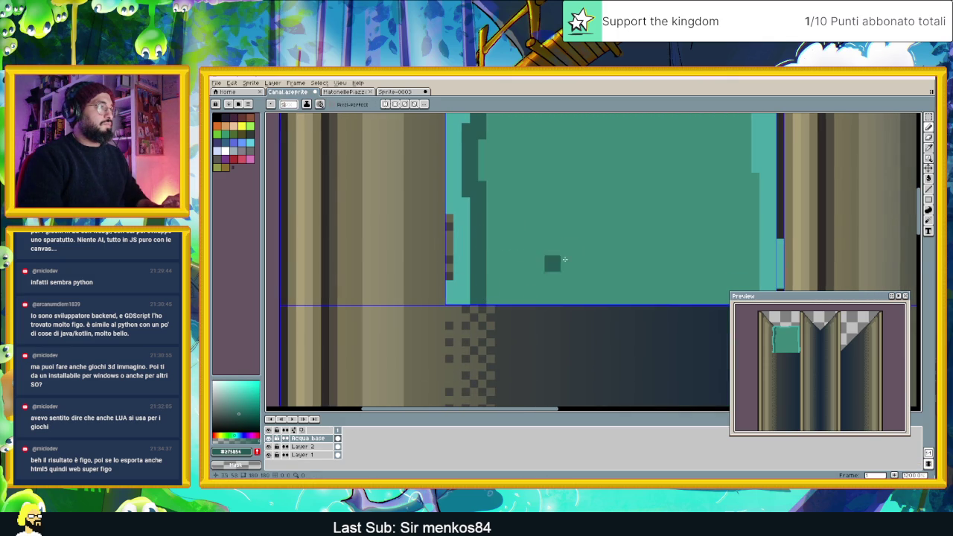
scroll(541, 270, "down", 2)
scroll(570, 178, "up", 2)
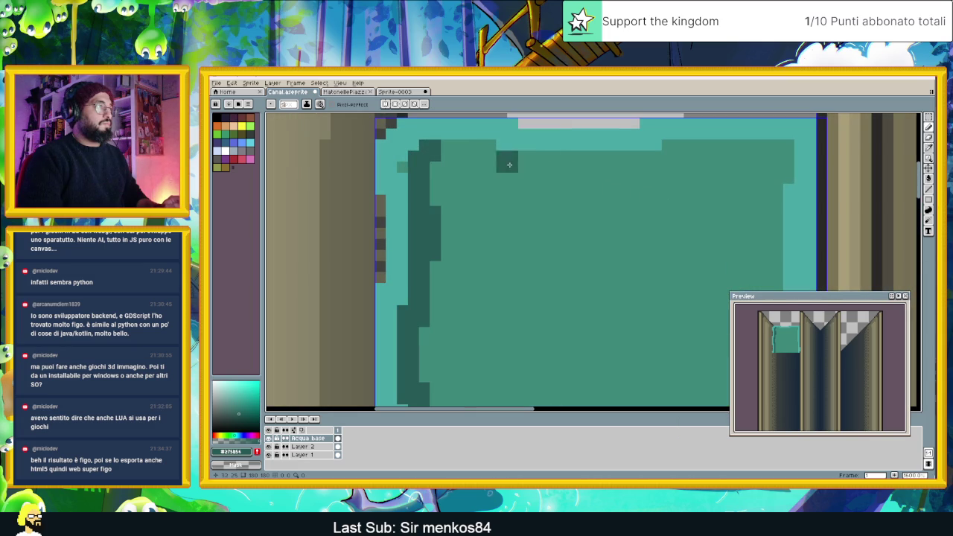
Draw a dark teal line along the top edge and a short light highlight on the right.
left_click(929, 190)
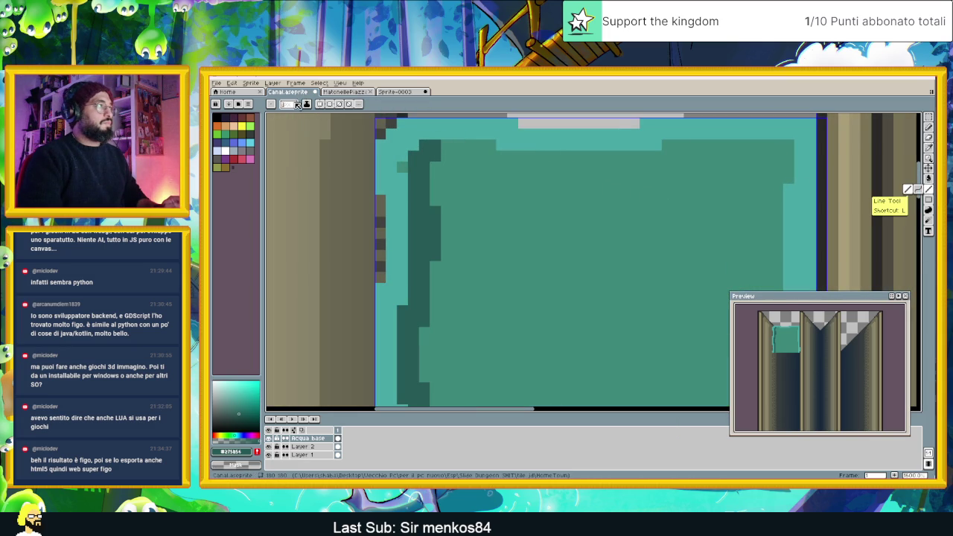
mouse_move(425, 146)
left_mouse_down()
mouse_move(495, 161)
mouse_move(773, 158)
left_mouse_up()
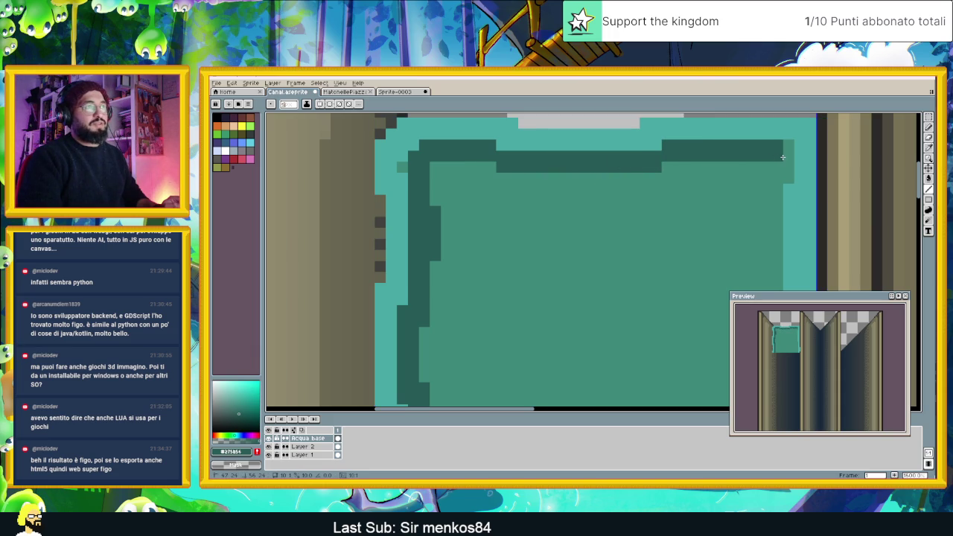
scroll(806, 157, "down", 3)
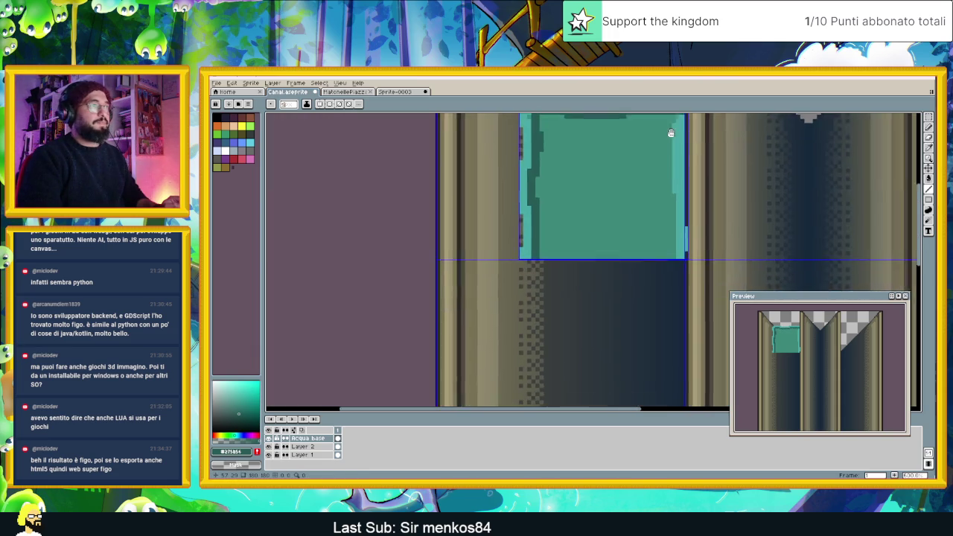
mouse_move(622, 138)
left_mouse_down()
mouse_move(674, 135)
mouse_move(662, 306)
left_mouse_up()
scroll(674, 135, "up", 1)
key("ctrl+z")
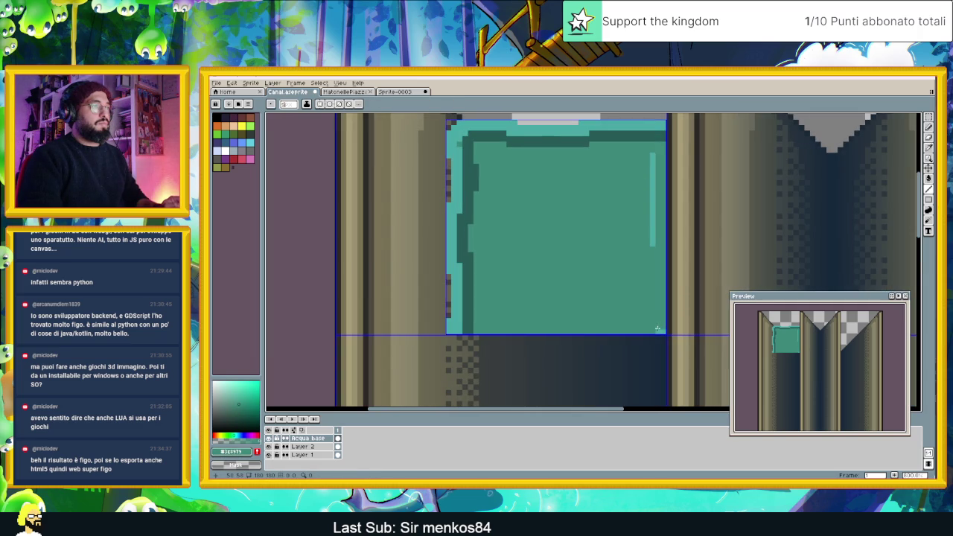
key("ctrl+z")
left_click_drag(658, 154, 658, 185)
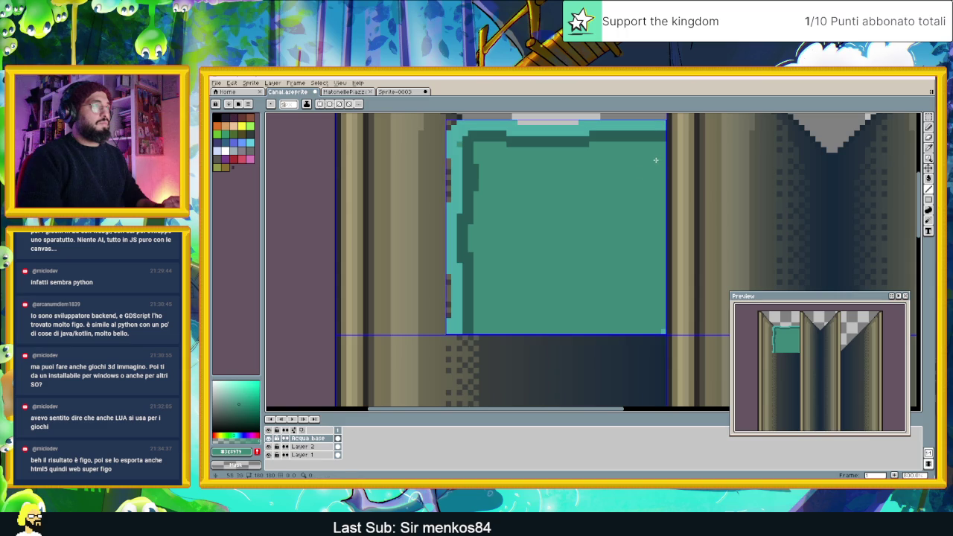
scroll(572, 191, "down", 1)
scroll(515, 174, "up", 1)
scroll(481, 155, "up", 2)
Fill the top-left notch with dark teal and add a dark pixel inside the tile.
left_click_drag(478, 143, 467, 153)
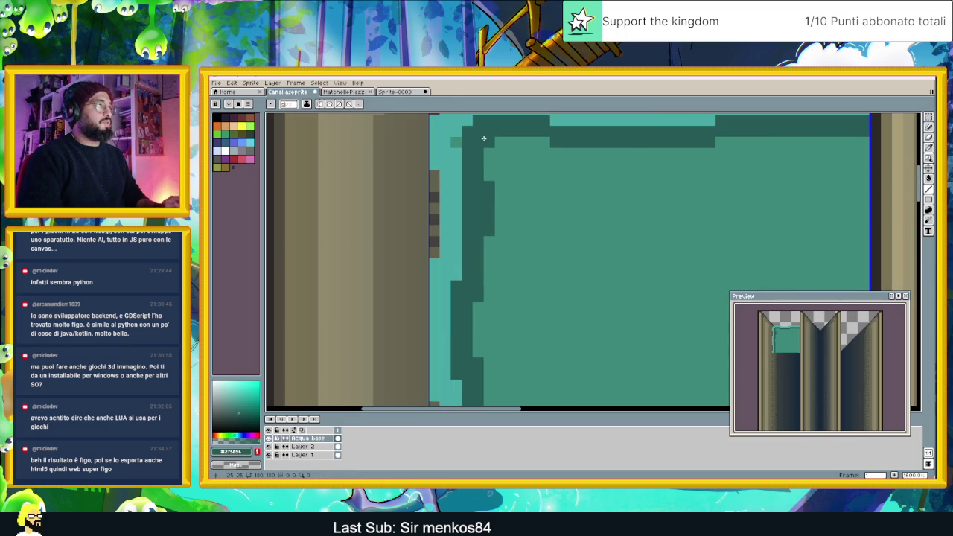
left_click(928, 127)
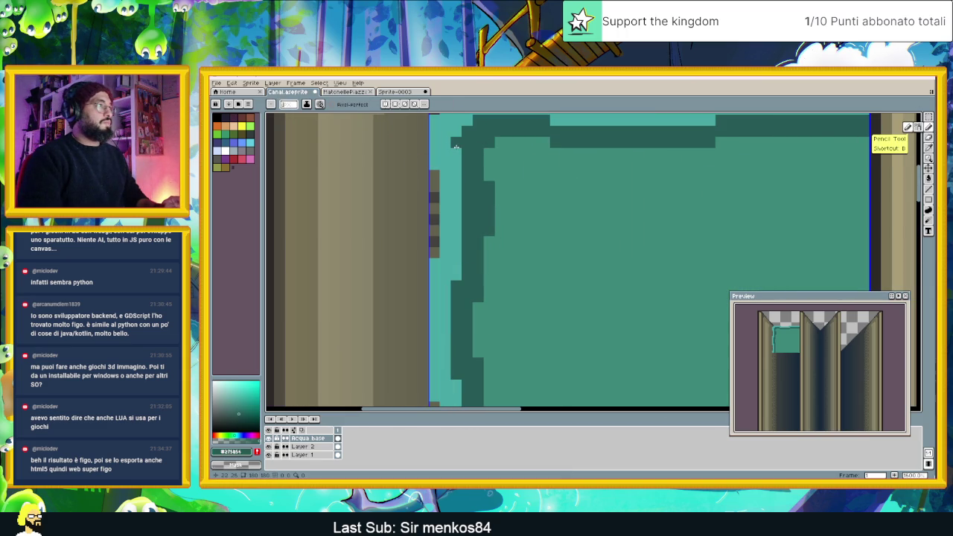
key("i")
left_click(928, 189)
left_click(582, 223)
scroll(594, 226, "down", 3)
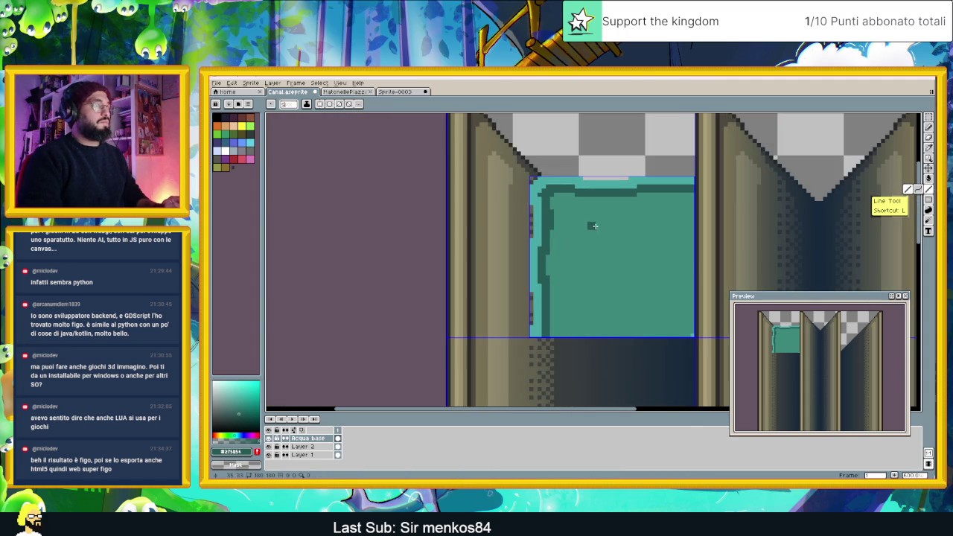
Eyedrop a teal from the pond reference sprite and return to the Canal sprite.
left_click(391, 92)
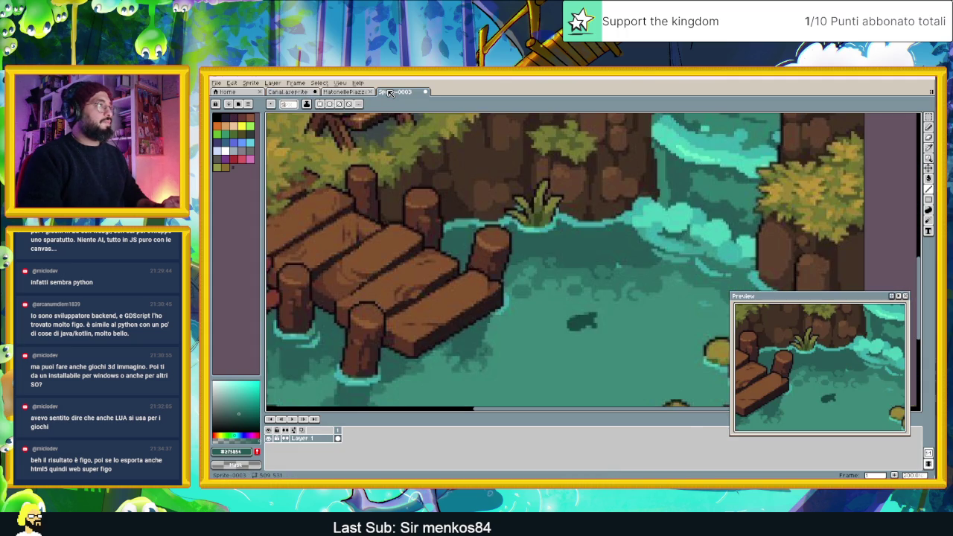
key("i")
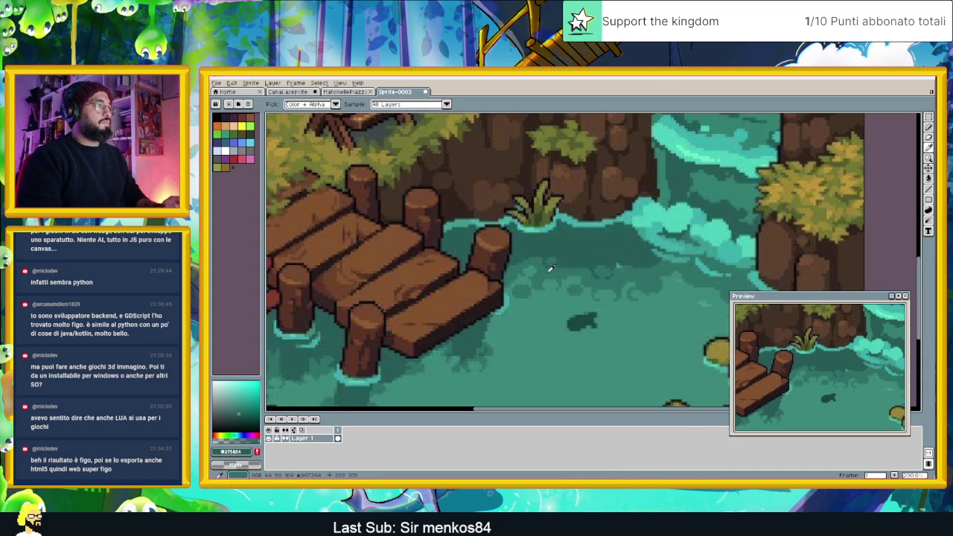
left_click(287, 92)
scroll(535, 174, "up", 1)
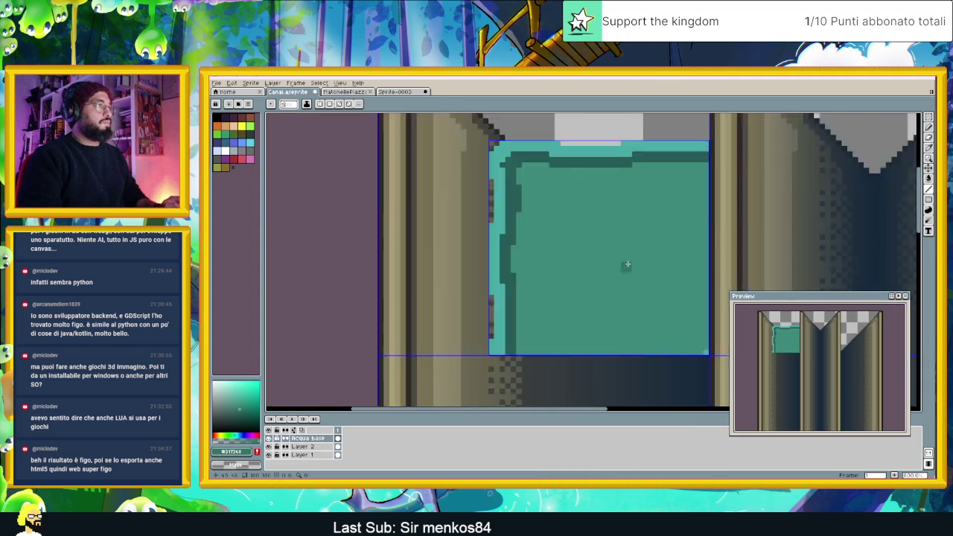
scroll(534, 174, "up", 1)
scroll(535, 174, "up", 2)
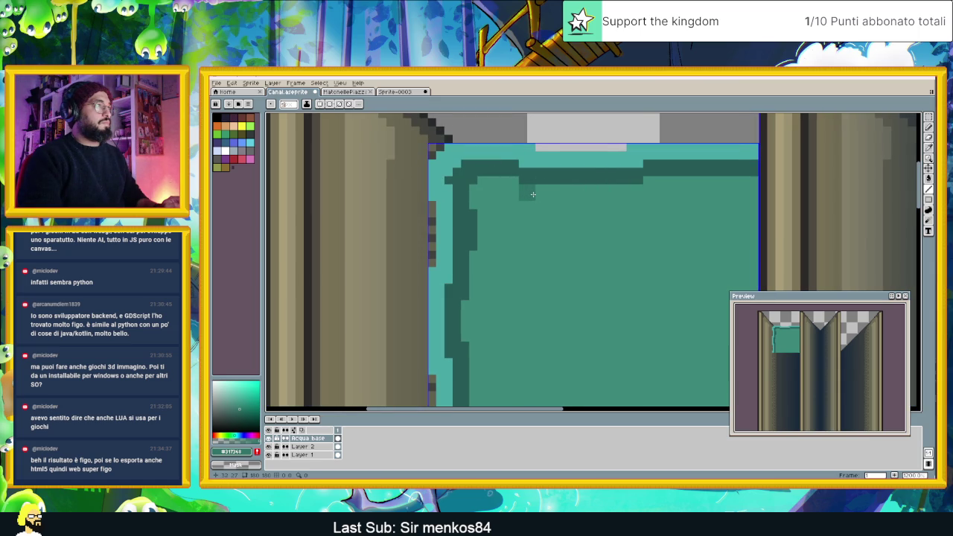
Paint darker teal strips along the water's top edge and down its left side.
key("ctrl+d")
left_click_drag(748, 188, 548, 197)
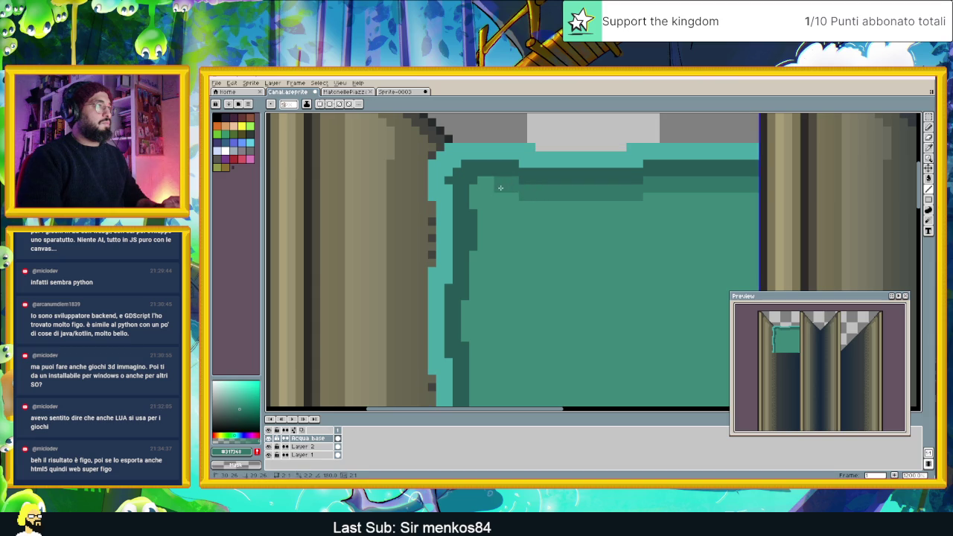
key("ctrl+shift+d")
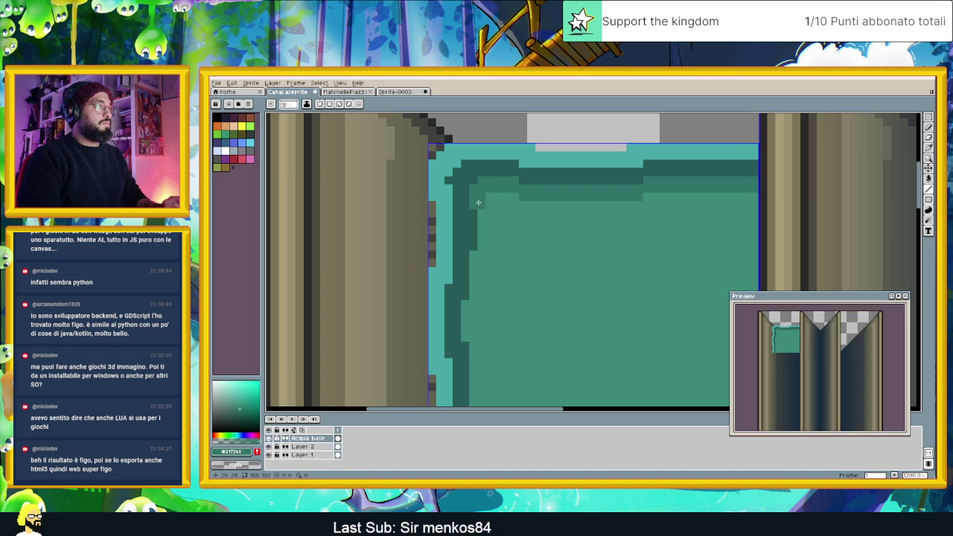
key("ctrl+d")
left_click_drag(492, 219, 477, 315)
key("ctrl+shift+d")
key("ctrl+d")
key("ctrl+shift+d")
left_click(474, 315)
key("ctrl+d")
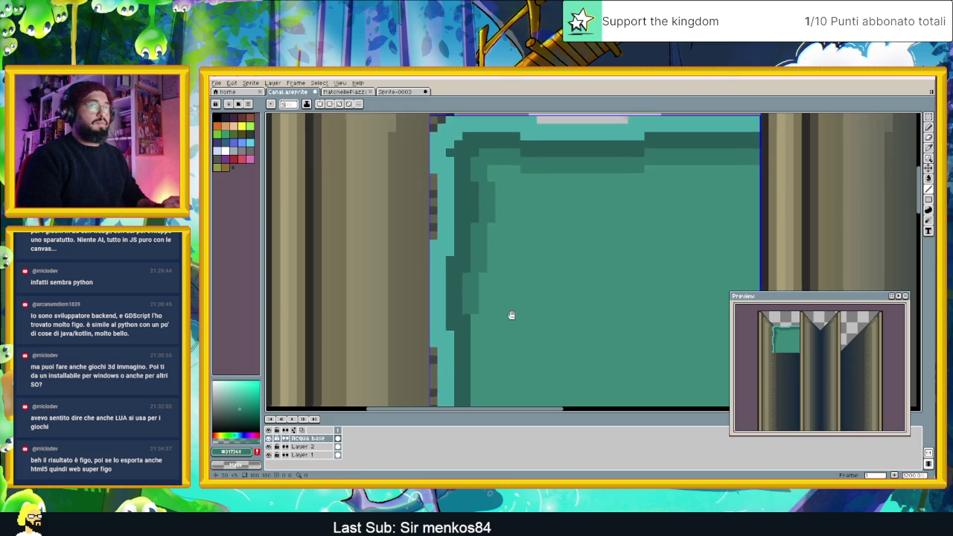
Extend the dark teal left-edge strip down to the tile's bottom.
scroll(511, 318, "down", 2)
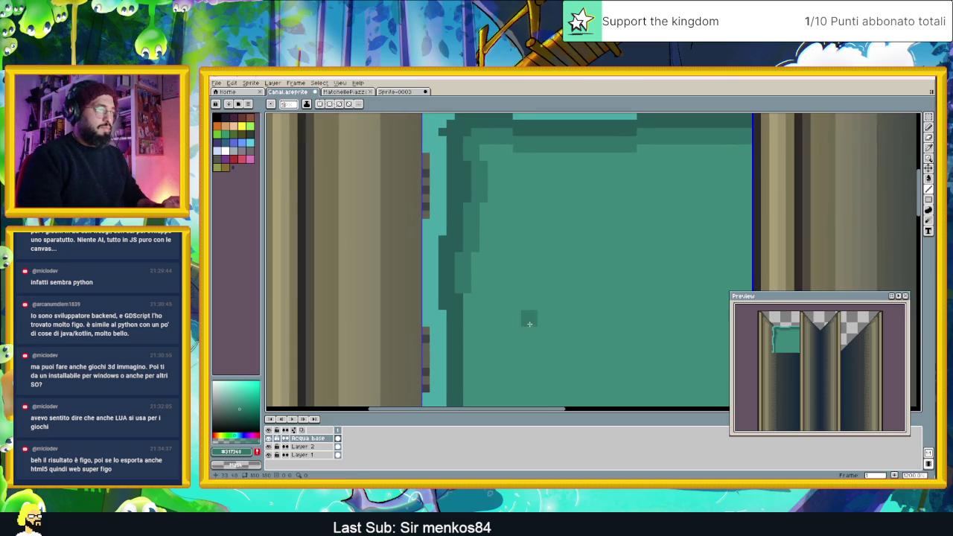
scroll(494, 310, "down", 2)
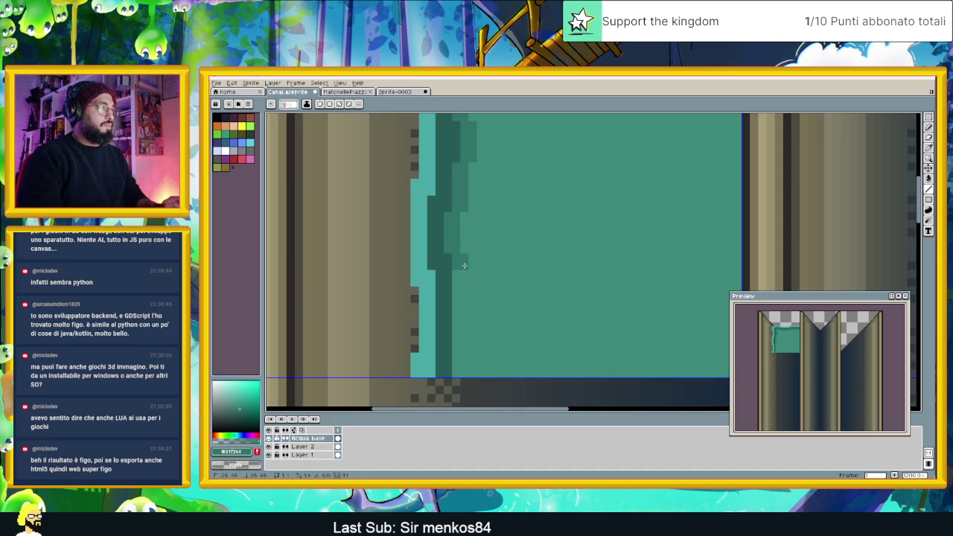
left_click_drag(463, 265, 476, 363)
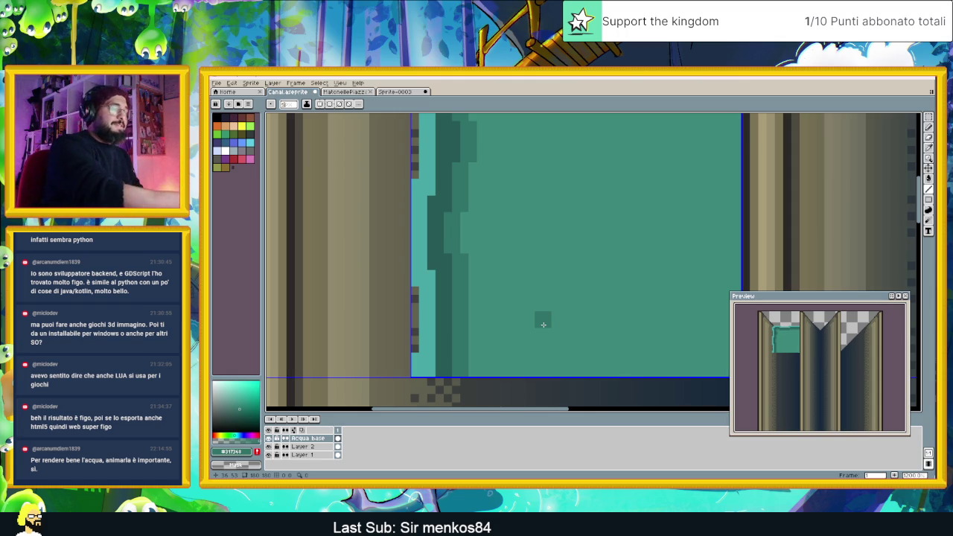
scroll(530, 277, "down", 3)
Zoom out to view the whole three-column canal sprite, then switch to the Pinterest pin.
scroll(532, 267, "down", 2)
scroll(542, 275, "down", 2)
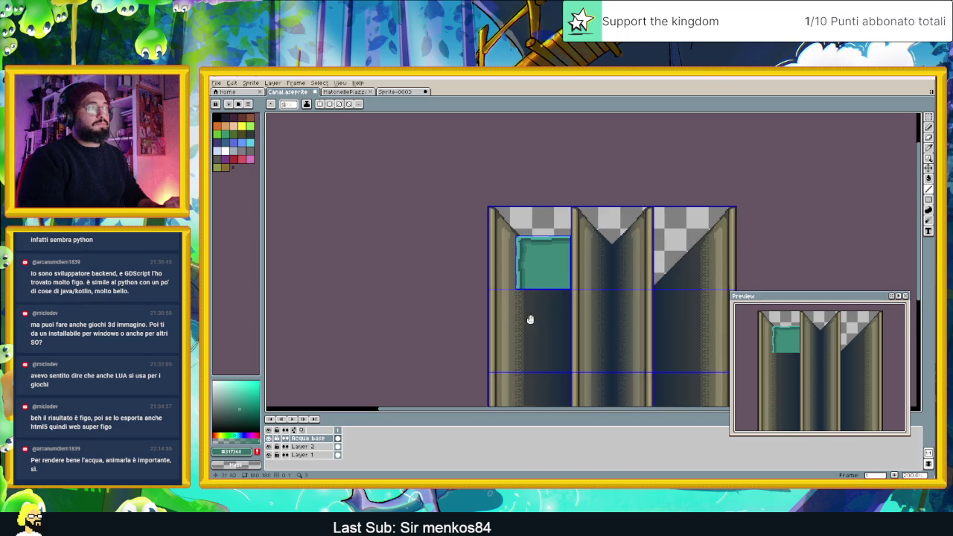
left_click_drag(531, 320, 493, 260)
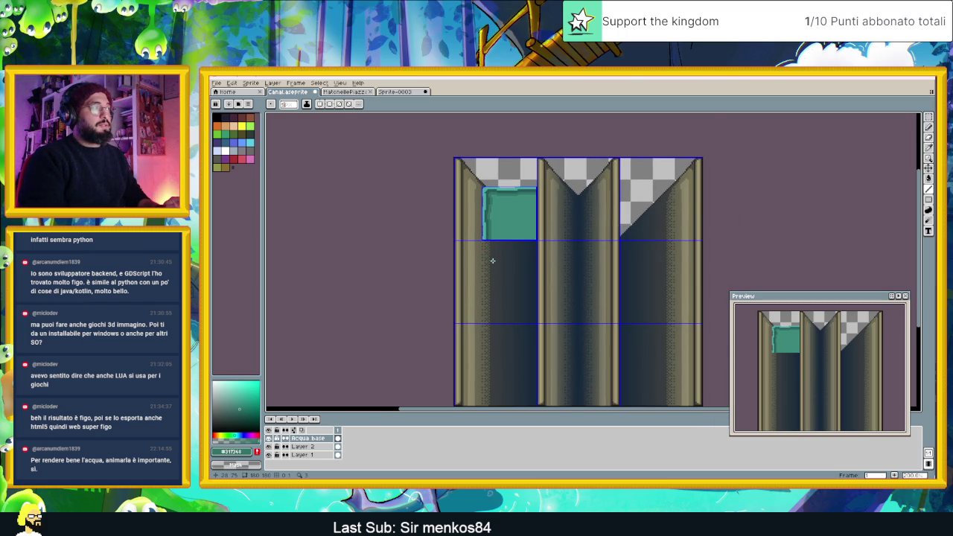
scroll(503, 210, "up", 2)
scroll(506, 237, "down", 1)
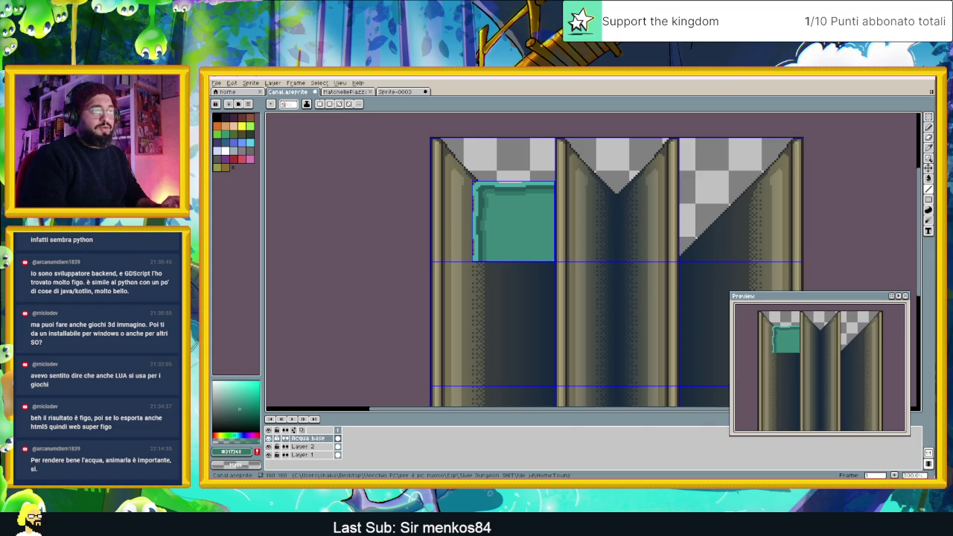
key("alt+Tab")
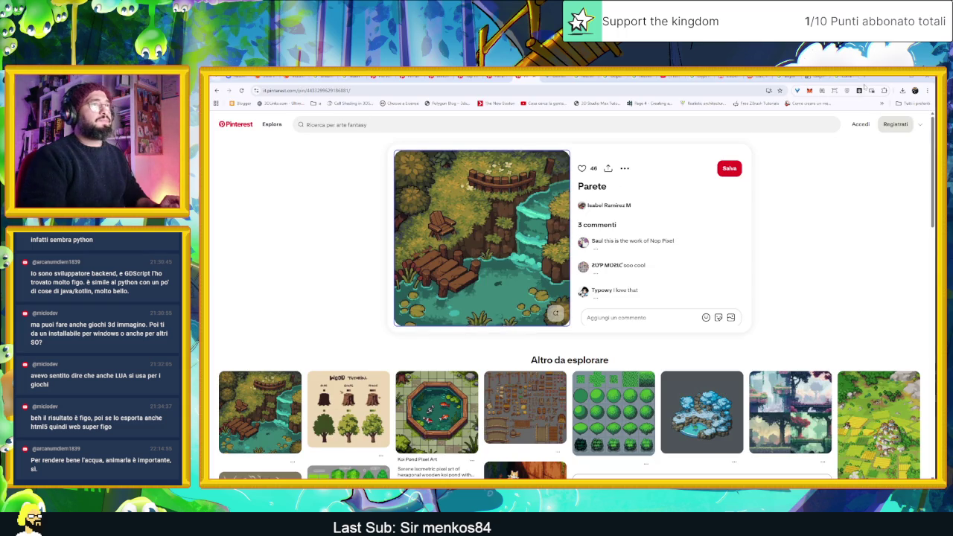
Google 'godot shaders', open godotshaders.com and accept its cookie notice.
key("ctrl+t")
type("godot")
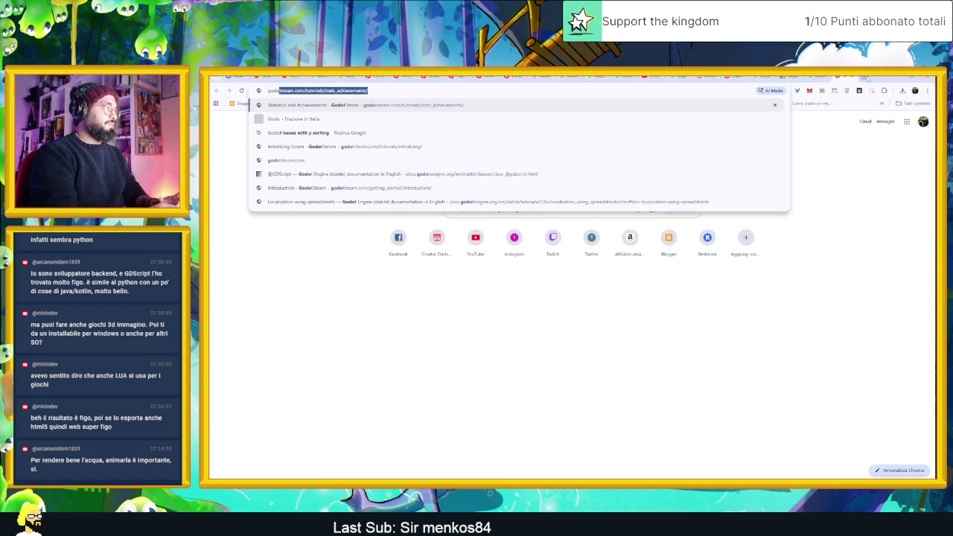
type(" shaders")
key("Return")
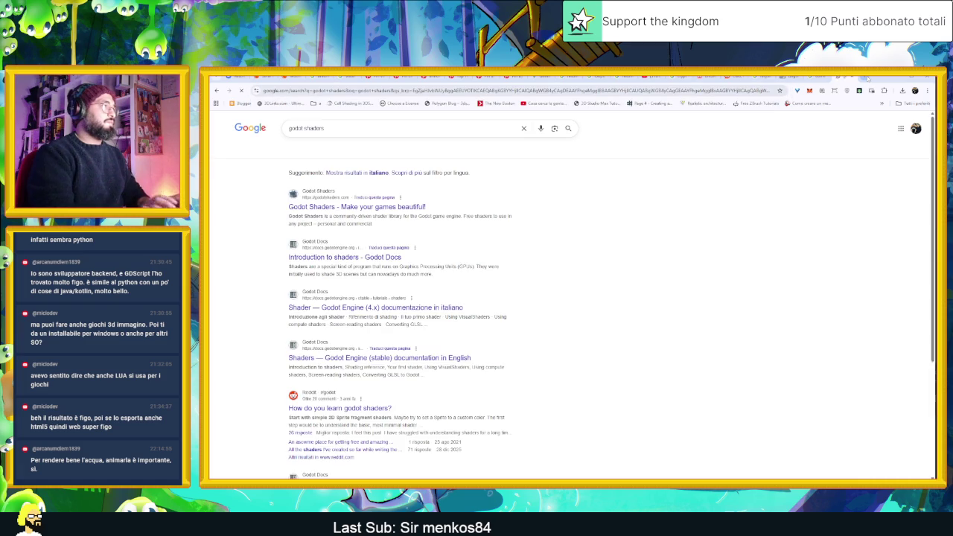
left_click(343, 207)
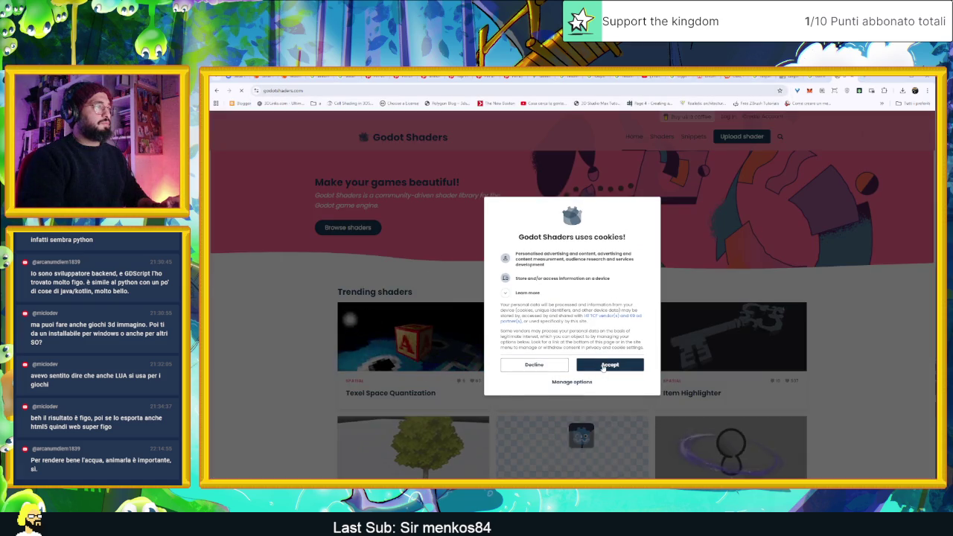
left_click(610, 361)
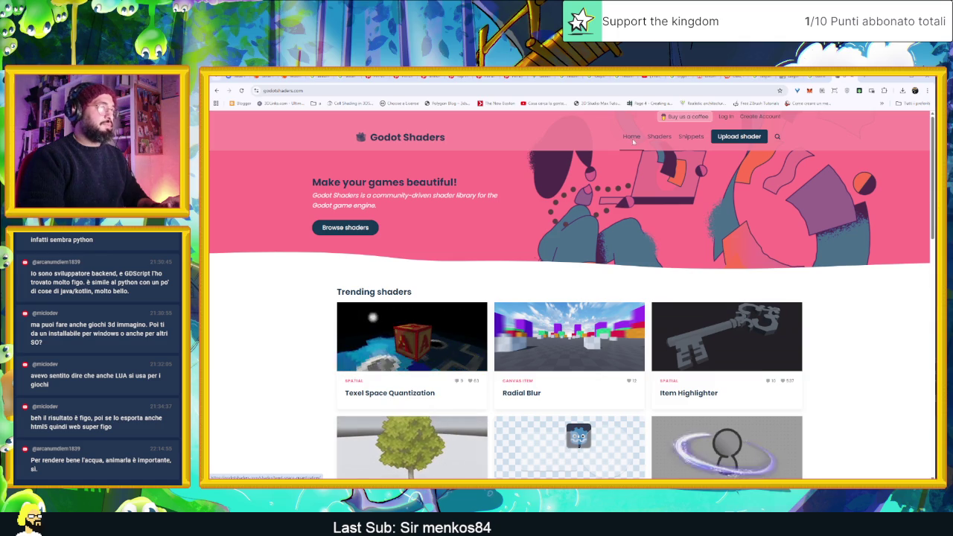
Search Godot Shaders for pixel-art water shaders and scroll the results.
left_click(778, 136)
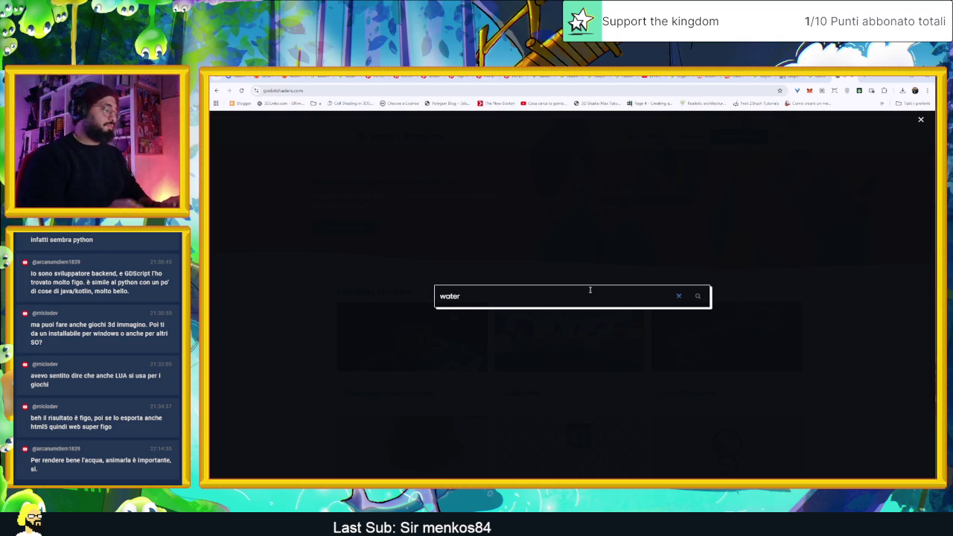
type(" pixe")
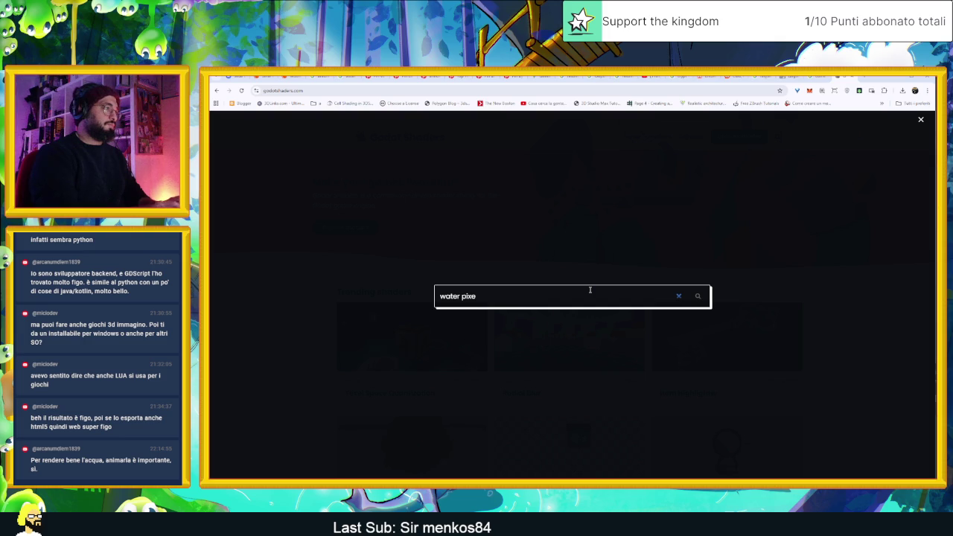
type("wlt")
key("Return")
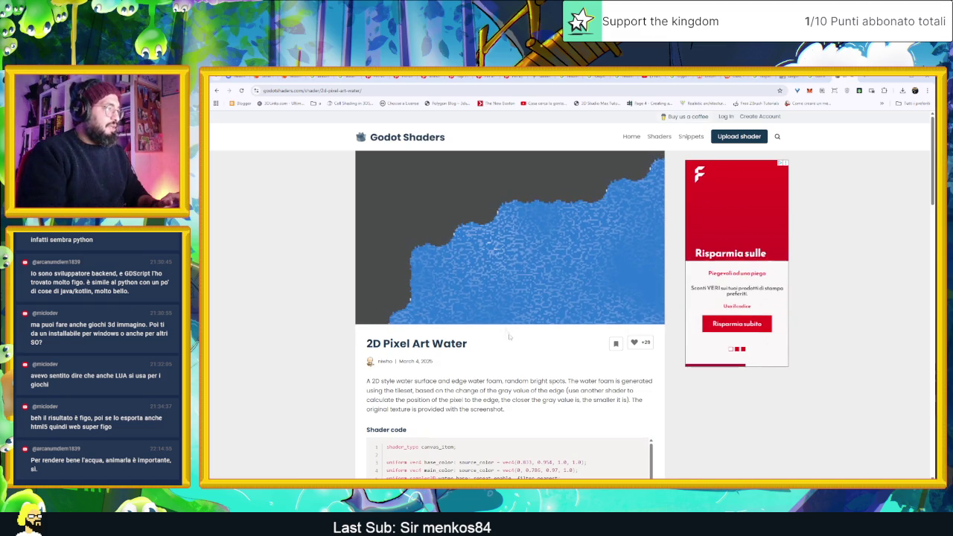
scroll(520, 340, "down", 3)
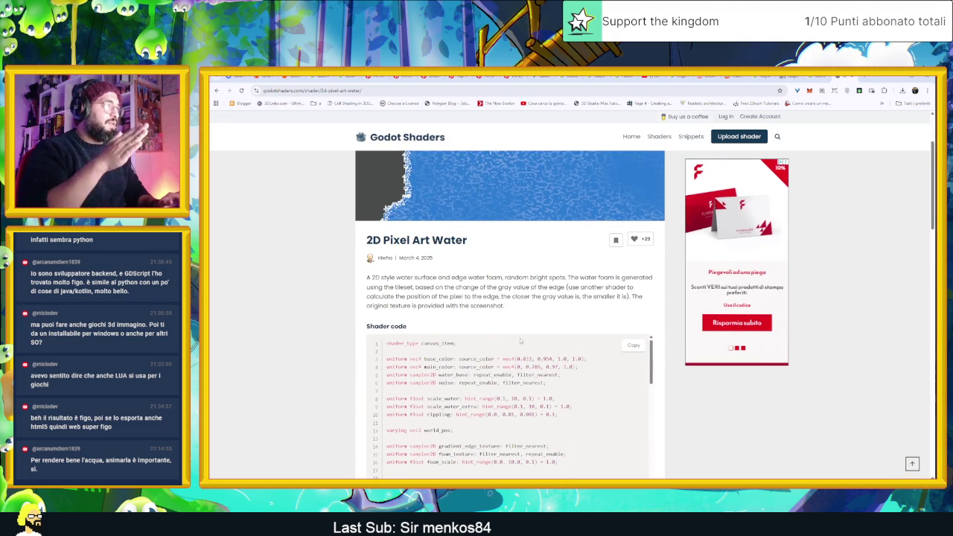
scroll(520, 338, "down", 2)
Preview the Pixel Art Water Shader and Pixel Art Water pages, returning to the results each time.
key("alt+Left")
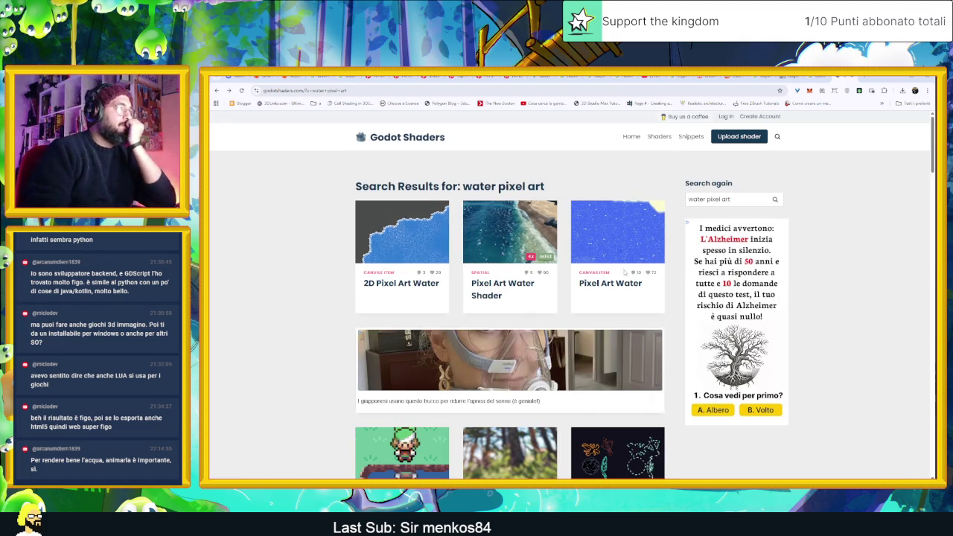
left_click(521, 253)
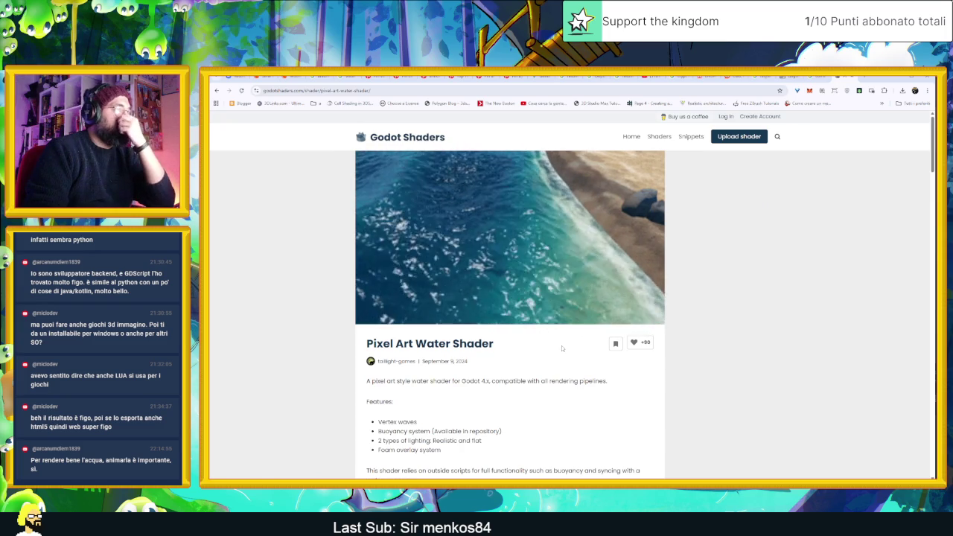
key("alt+Left")
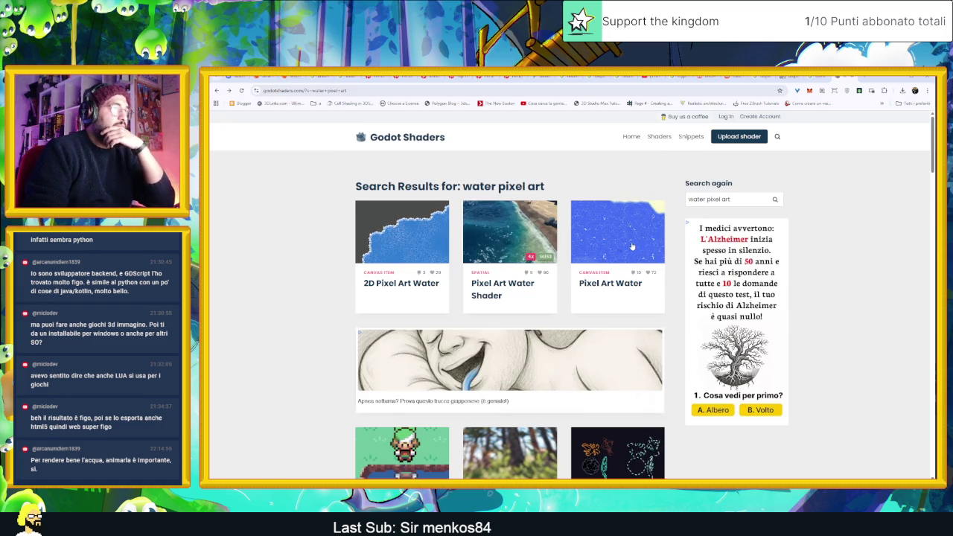
left_click(634, 248)
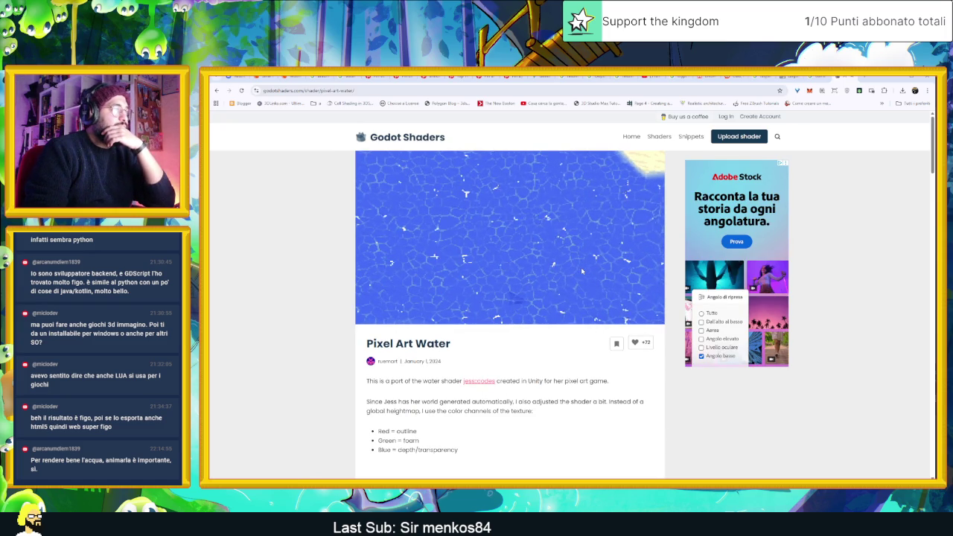
key("alt+Left")
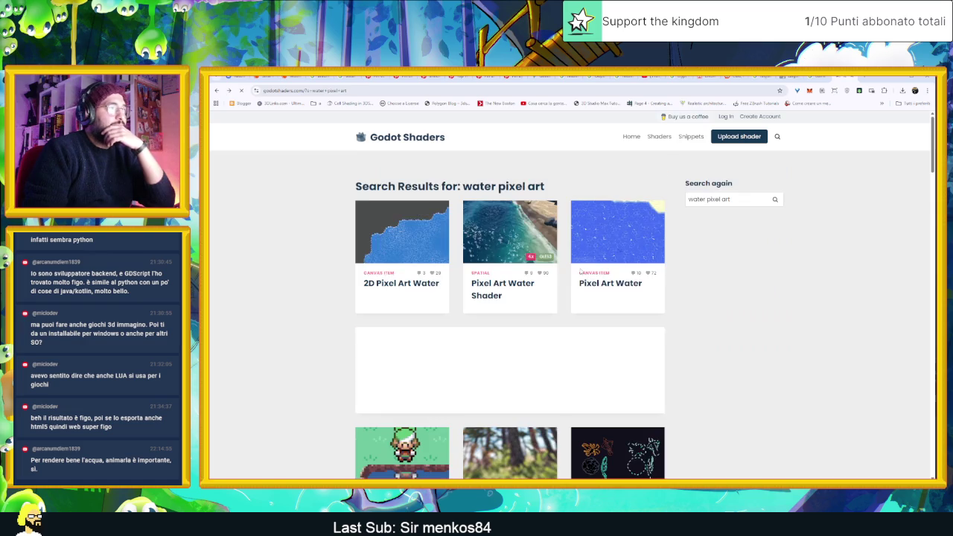
Scroll down through the remaining pixel-art water results.
scroll(540, 348, "down", 2)
scroll(541, 348, "down", 1)
scroll(541, 348, "down", 1)
scroll(541, 348, "down", 1)
scroll(539, 347, "down", 1)
scroll(539, 347, "down", 2)
scroll(540, 344, "down", 2)
scroll(539, 344, "down", 1)
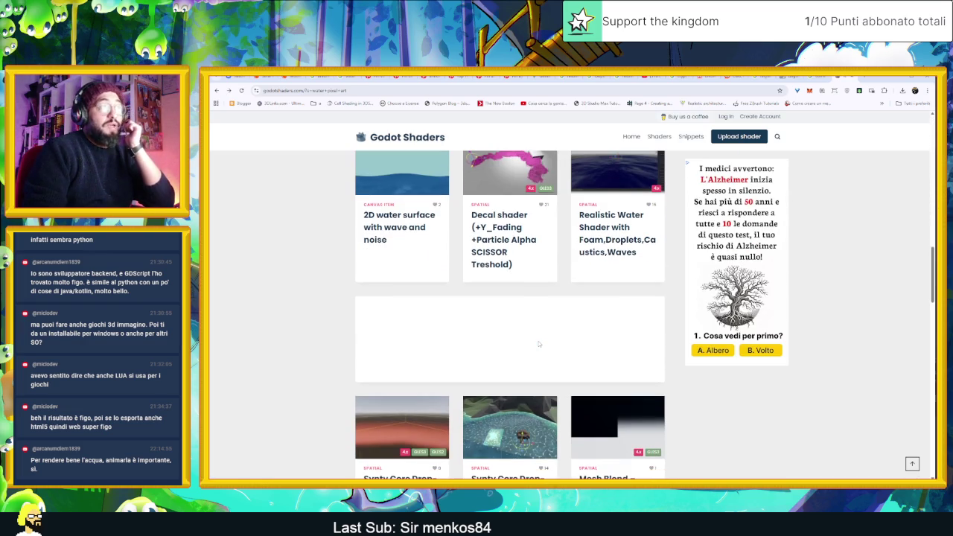
scroll(541, 344, "down", 2)
scroll(541, 343, "down", 1)
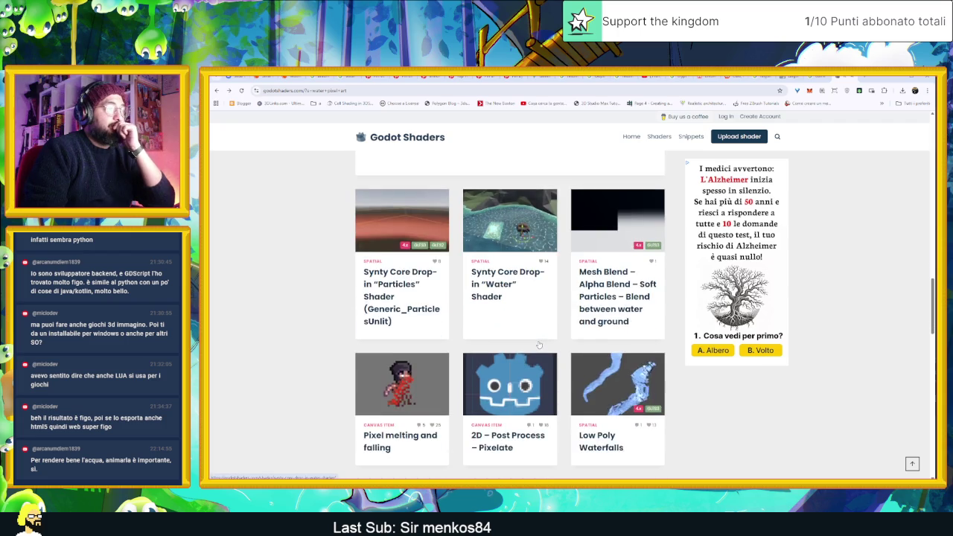
scroll(540, 343, "down", 2)
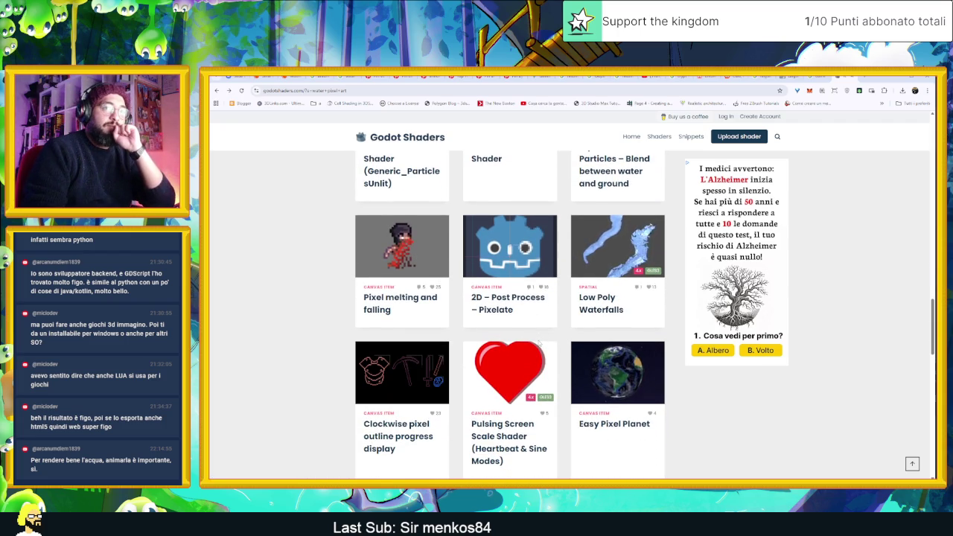
scroll(540, 344, "down", 3)
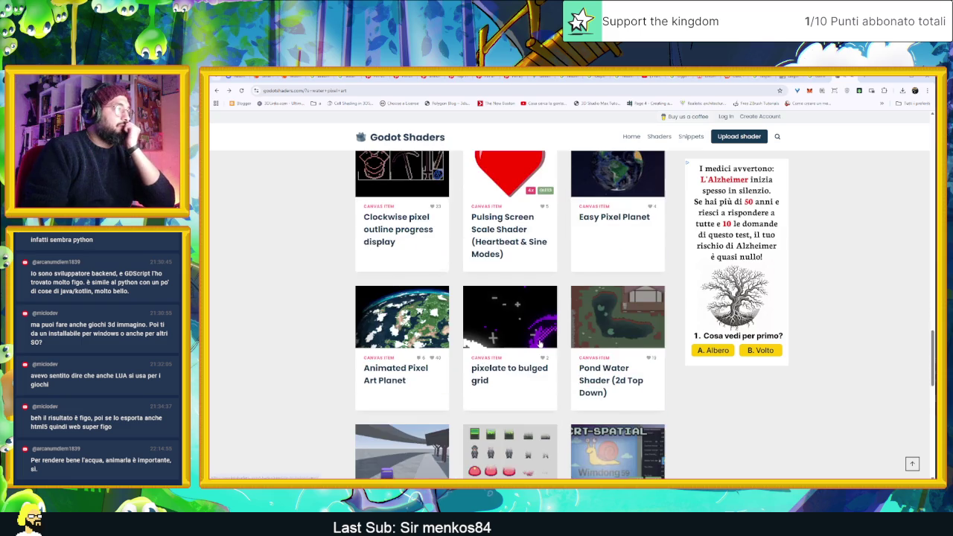
scroll(540, 344, "down", 1)
scroll(540, 344, "down", 2)
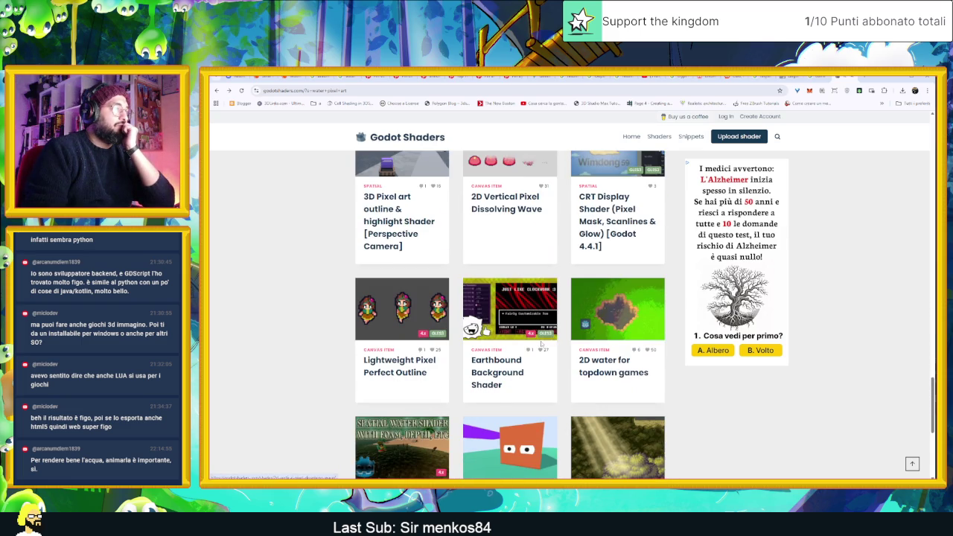
scroll(542, 342, "down", 2)
Run a new site search for 'water wave shader'.
scroll(655, 149, "up", 3)
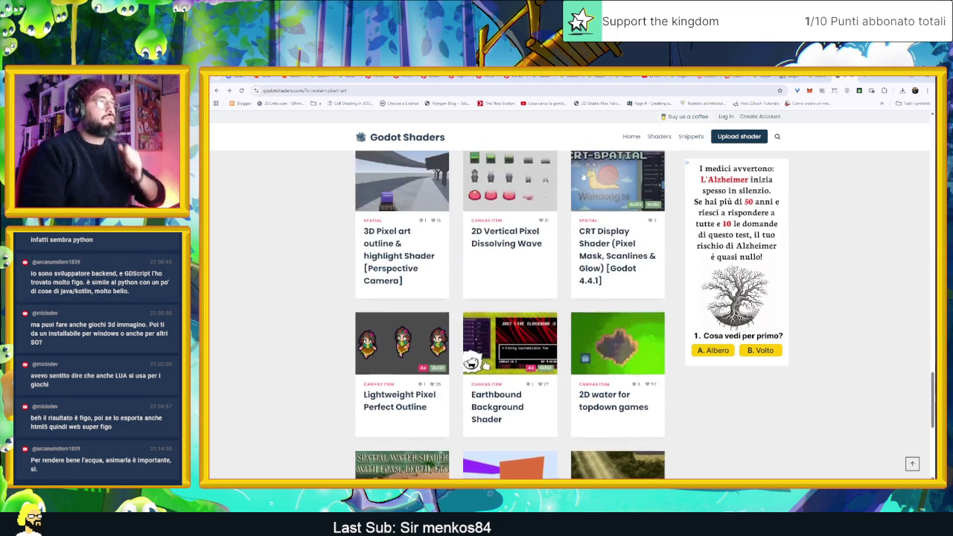
scroll(659, 148, "up", 5)
scroll(665, 148, "up", 5)
scroll(671, 147, "up", 5)
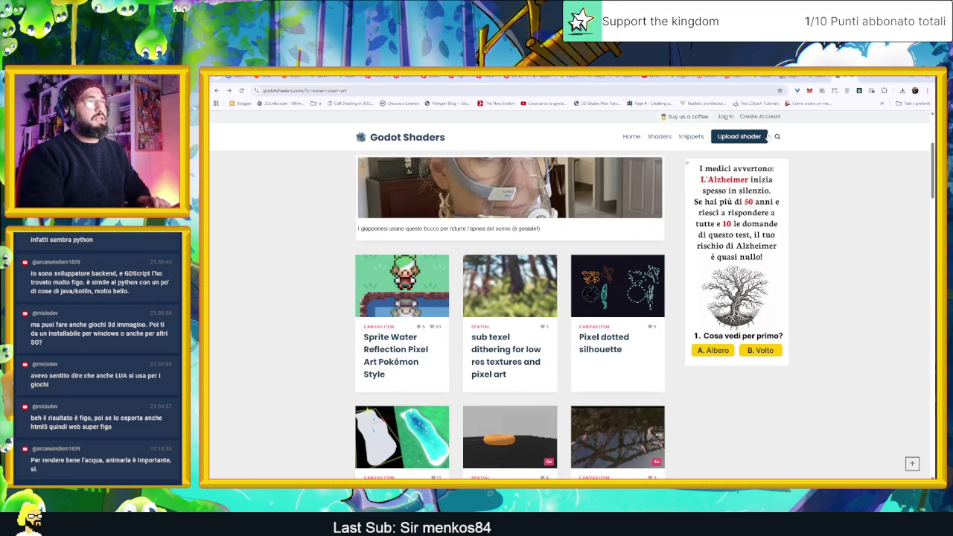
left_click(777, 136)
type("water wave shader")
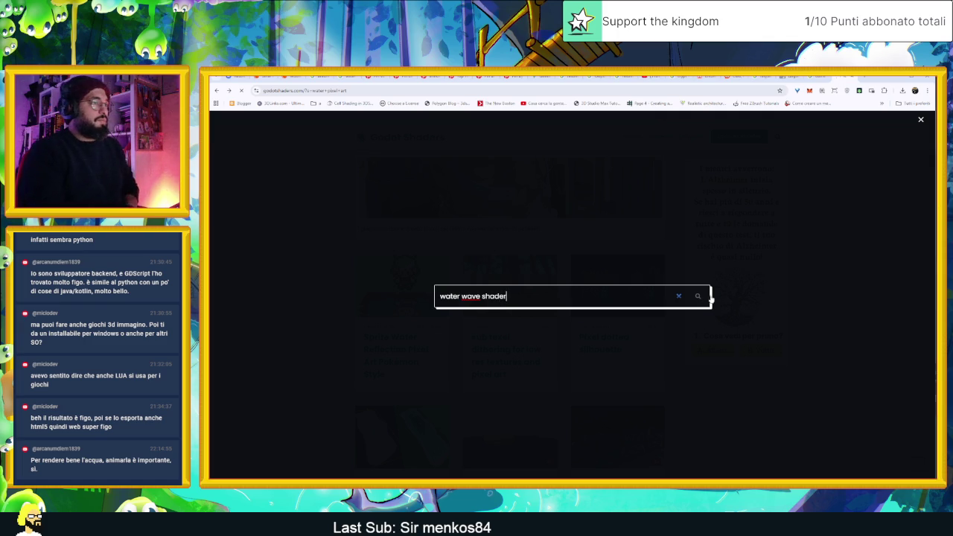
left_click(700, 296)
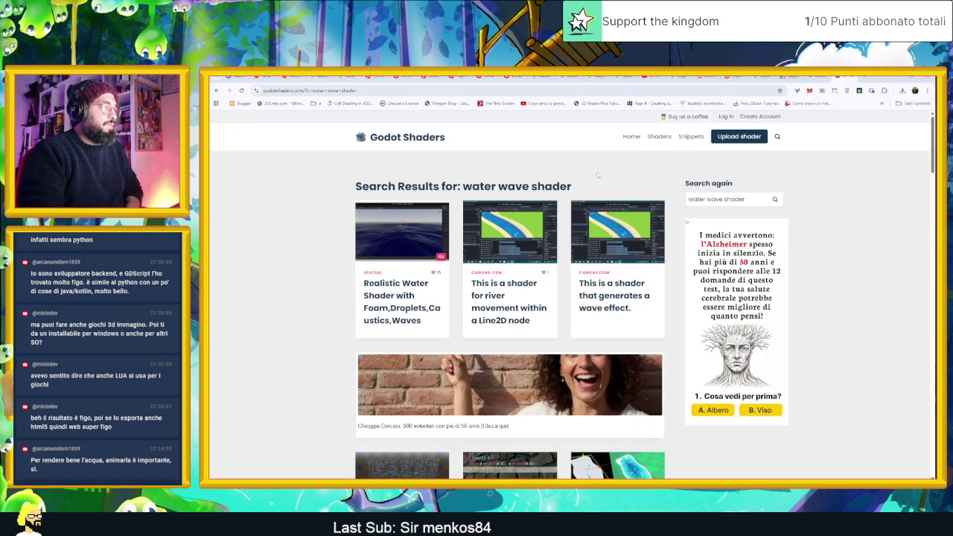
Open 'This is a shader that generates a wave effect' and scroll through its code to the Live Preview.
scroll(637, 231, "down", 2)
scroll(636, 231, "up", 2)
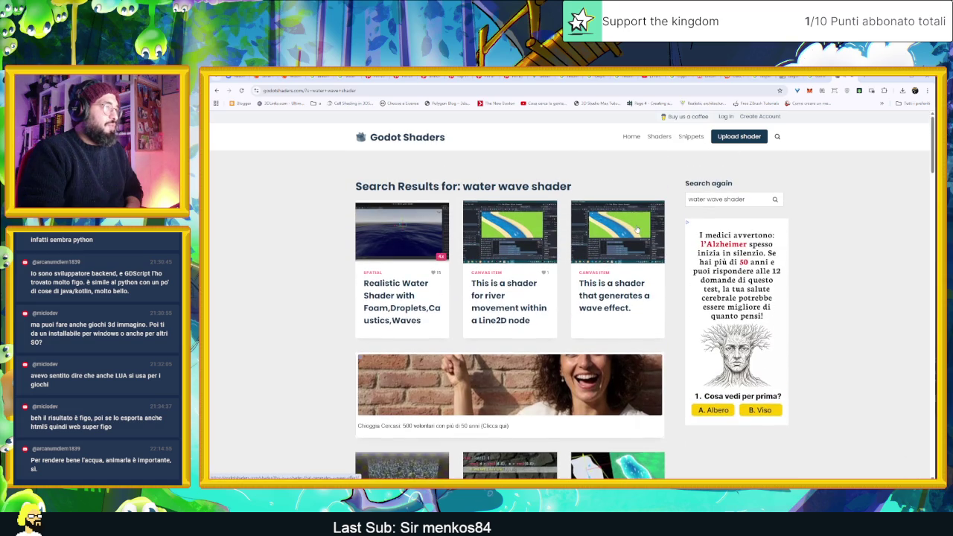
left_click(636, 232)
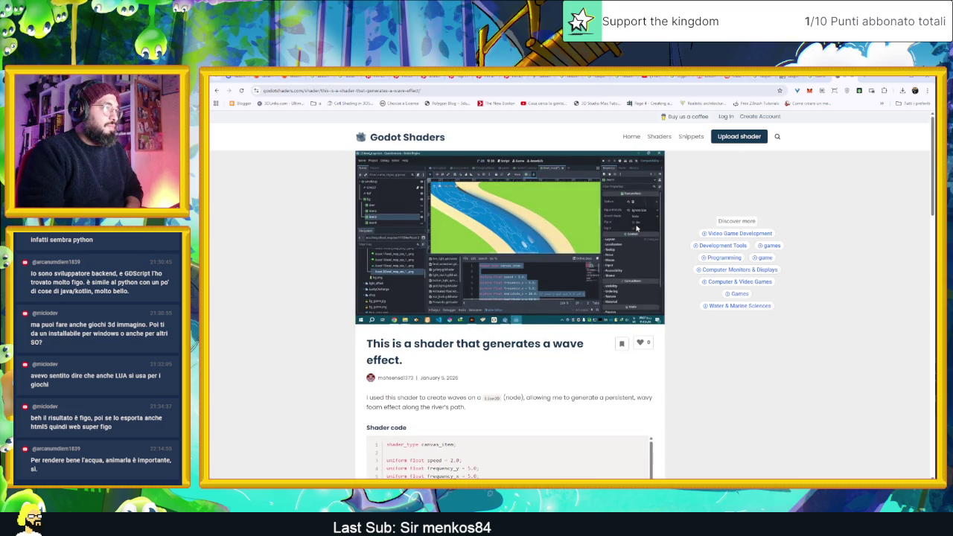
scroll(529, 289, "down", 3)
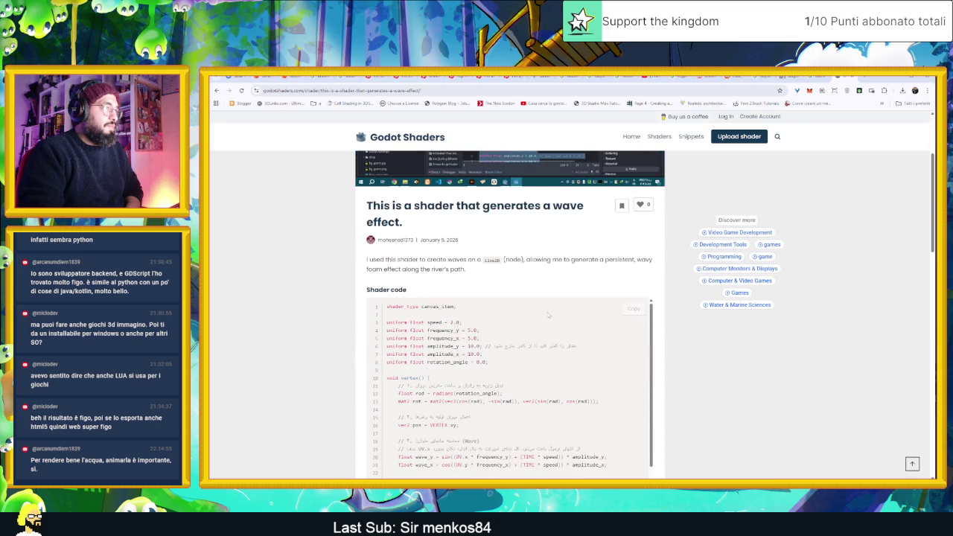
scroll(611, 309, "down", 3)
scroll(611, 309, "down", 3)
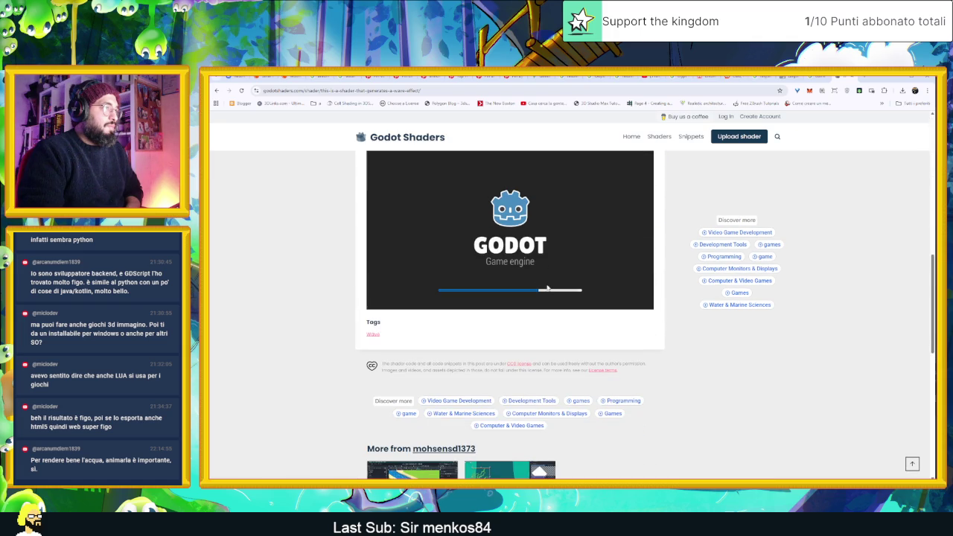
scroll(532, 274, "up", 1)
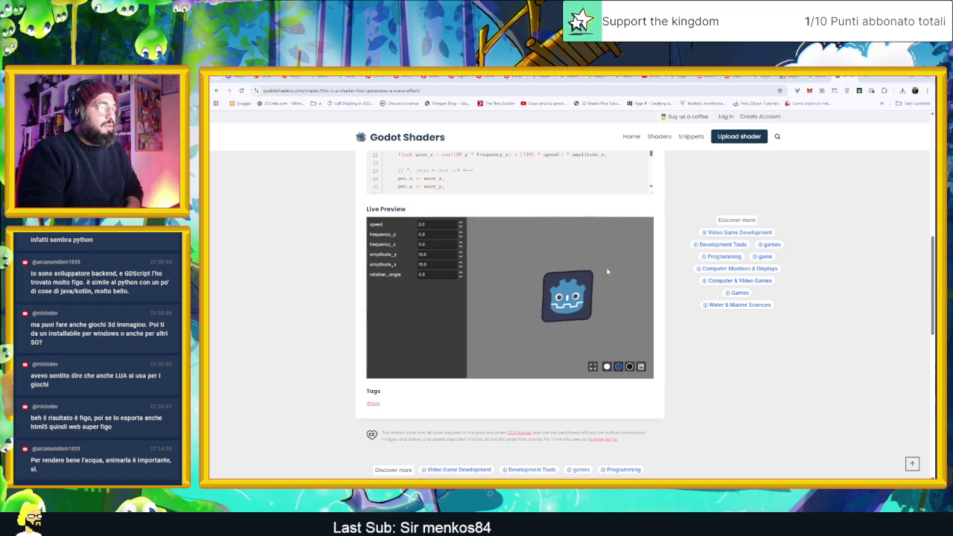
scroll(454, 295, "down", 2)
scroll(417, 320, "down", 2)
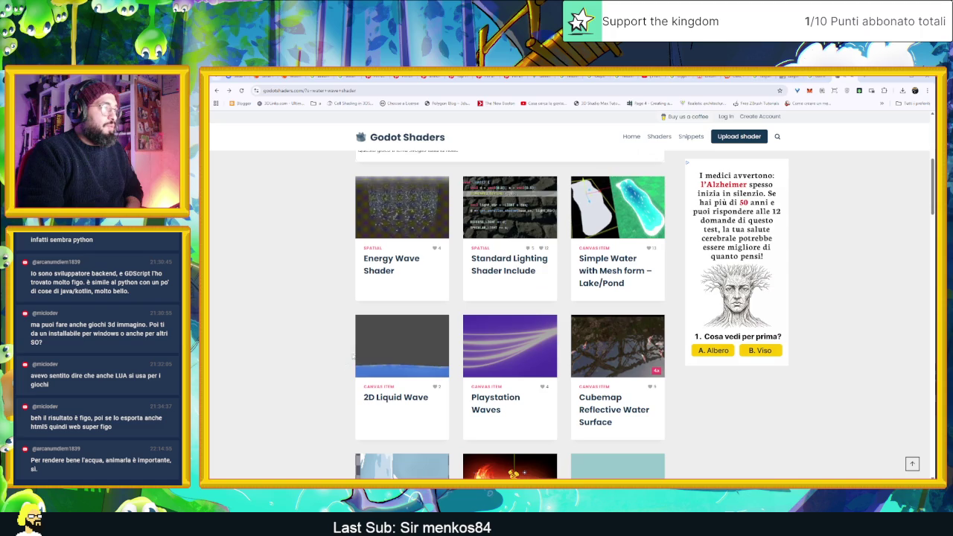
Scroll down the water wave shader results and go to page 2.
scroll(355, 349, "down", 1)
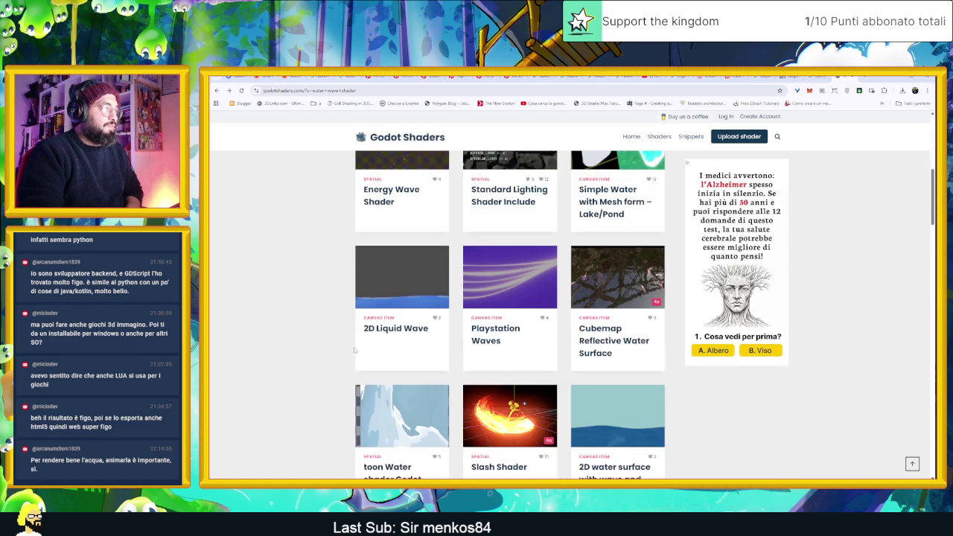
scroll(429, 298, "down", 1)
scroll(479, 334, "down", 1)
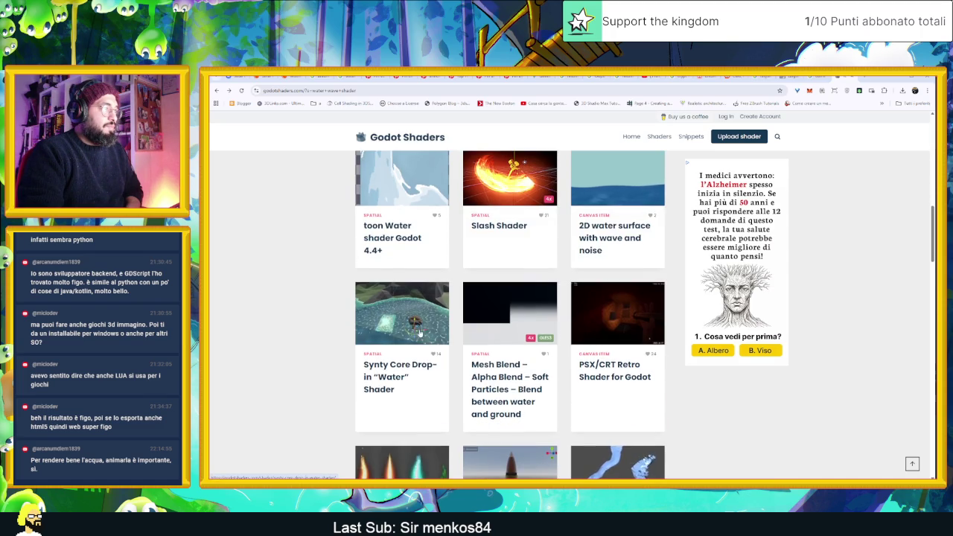
scroll(455, 332, "down", 2)
scroll(450, 332, "down", 2)
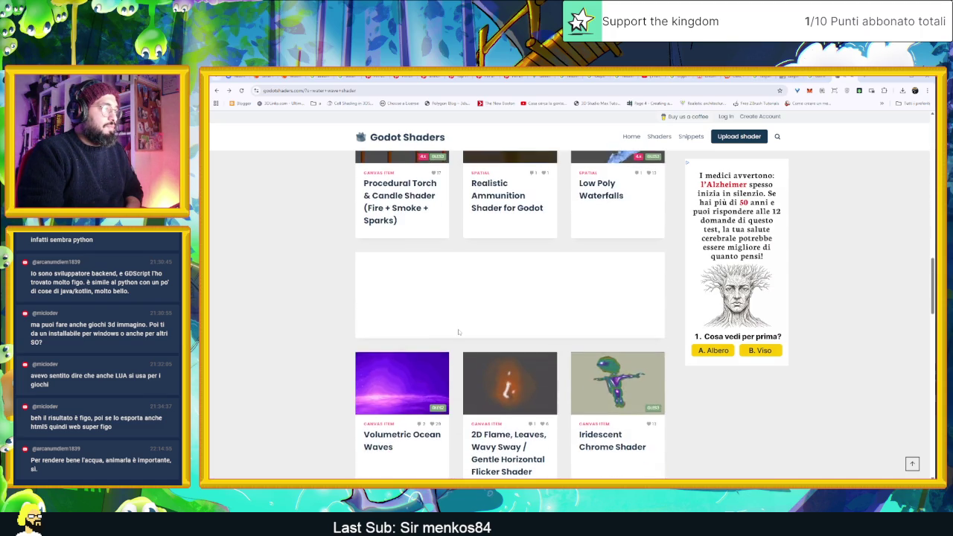
scroll(455, 333, "down", 2)
scroll(458, 332, "down", 1)
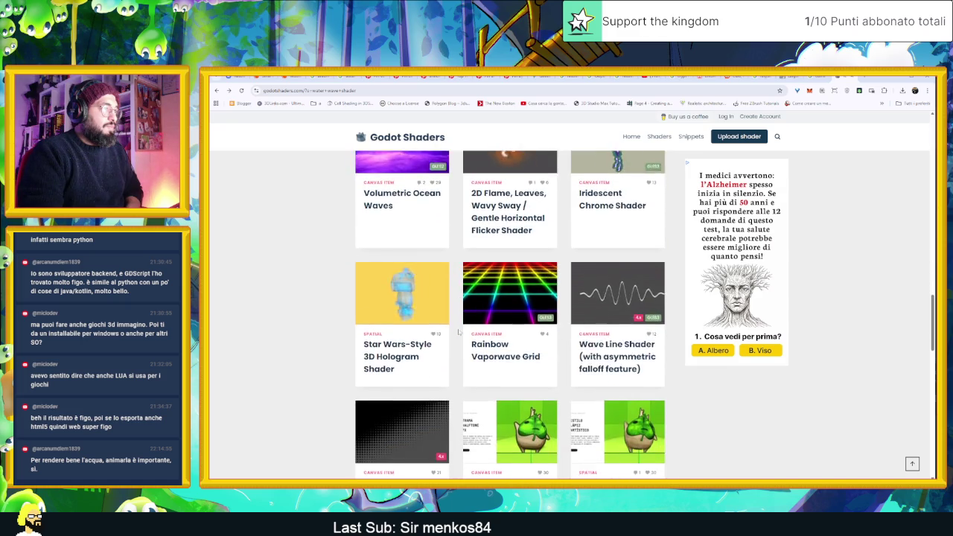
scroll(458, 332, "down", 1)
scroll(458, 330, "down", 1)
scroll(458, 331, "down", 1)
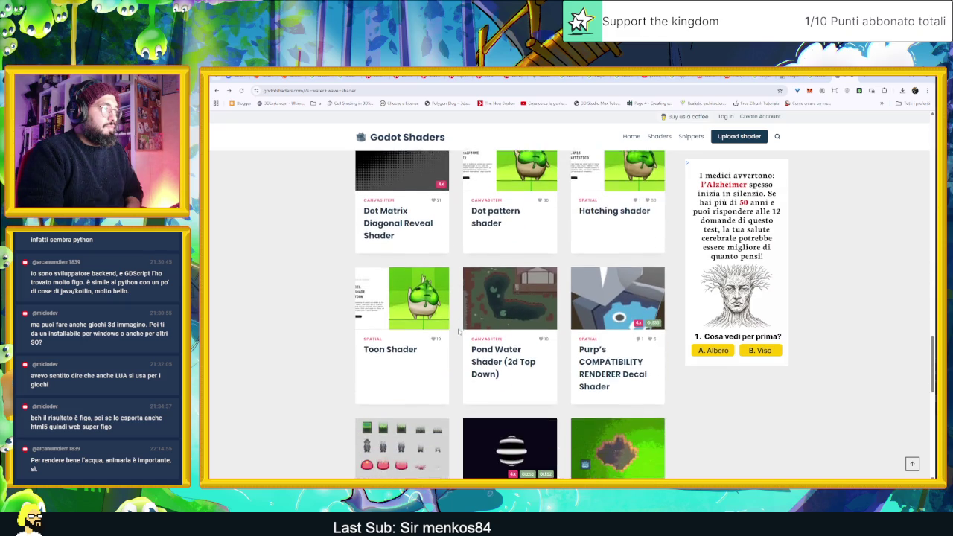
scroll(458, 331, "down", 1)
scroll(459, 332, "down", 1)
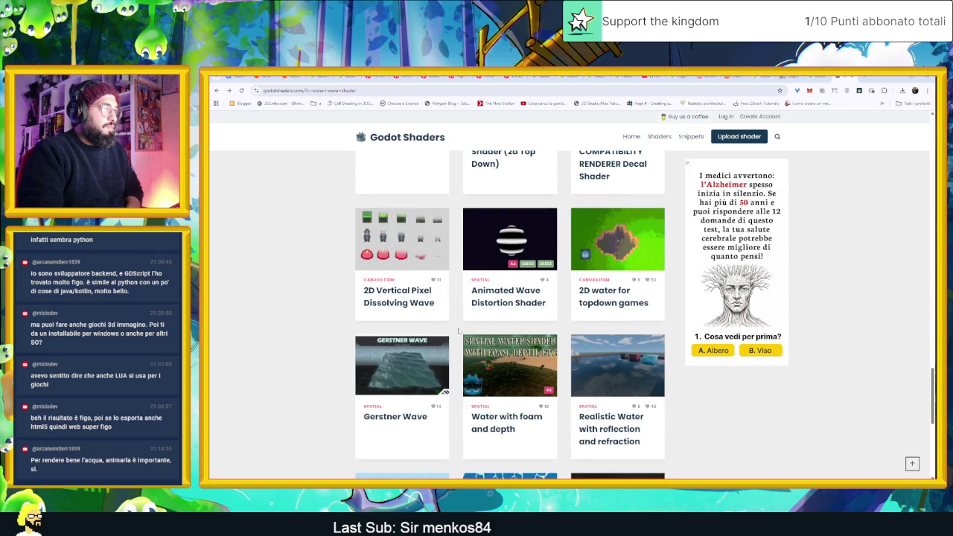
scroll(459, 332, "down", 1)
scroll(613, 318, "down", 1)
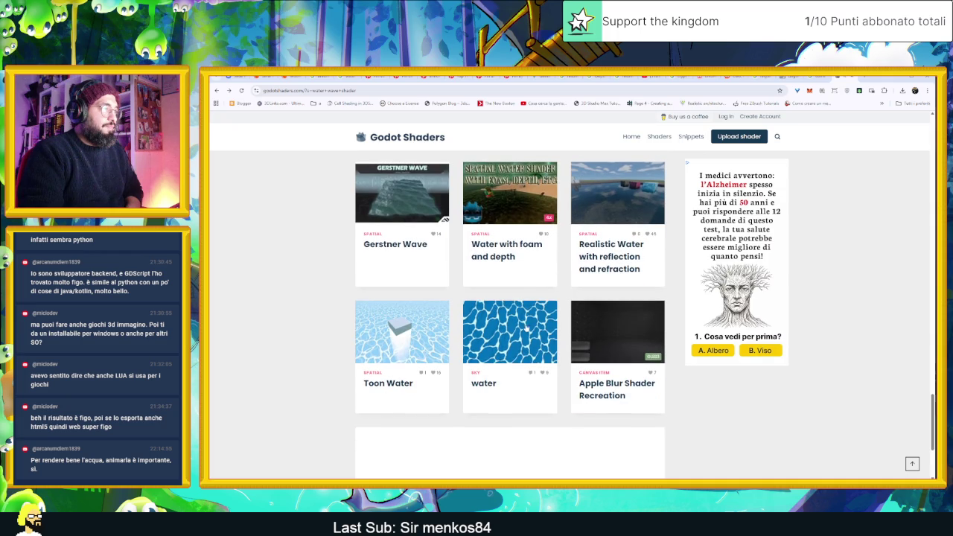
scroll(520, 326, "down", 2)
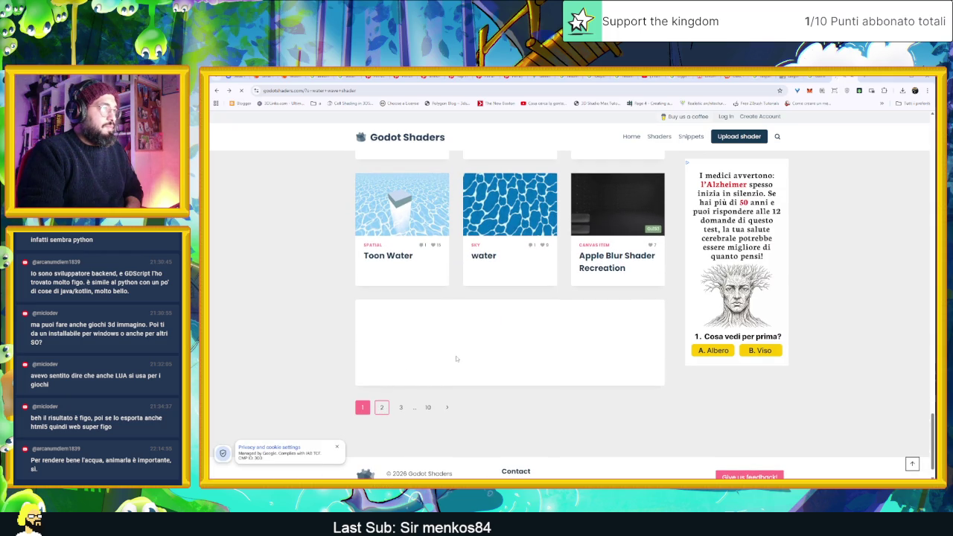
left_click(382, 407)
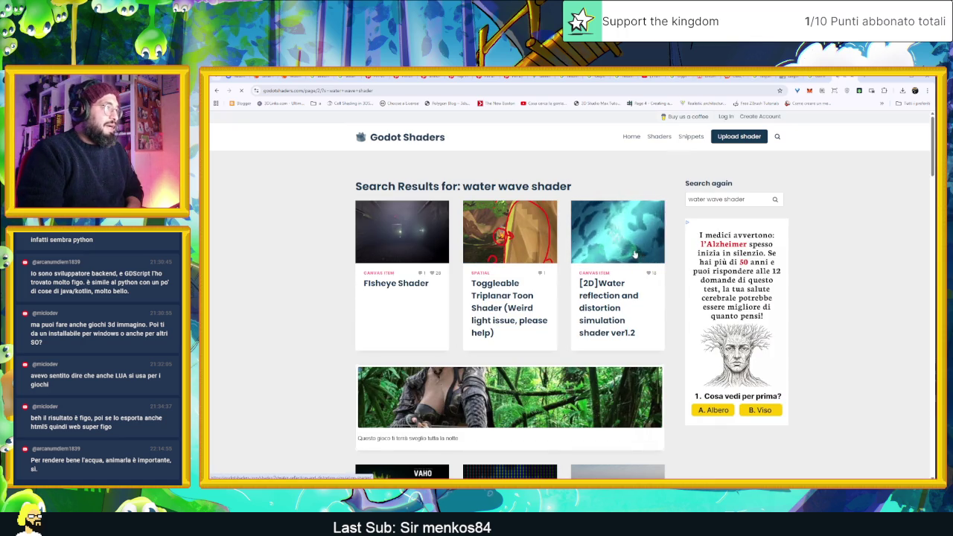
Scroll through the second page of results, then return to the Aseprite canal sprite.
scroll(606, 290, "down", 4)
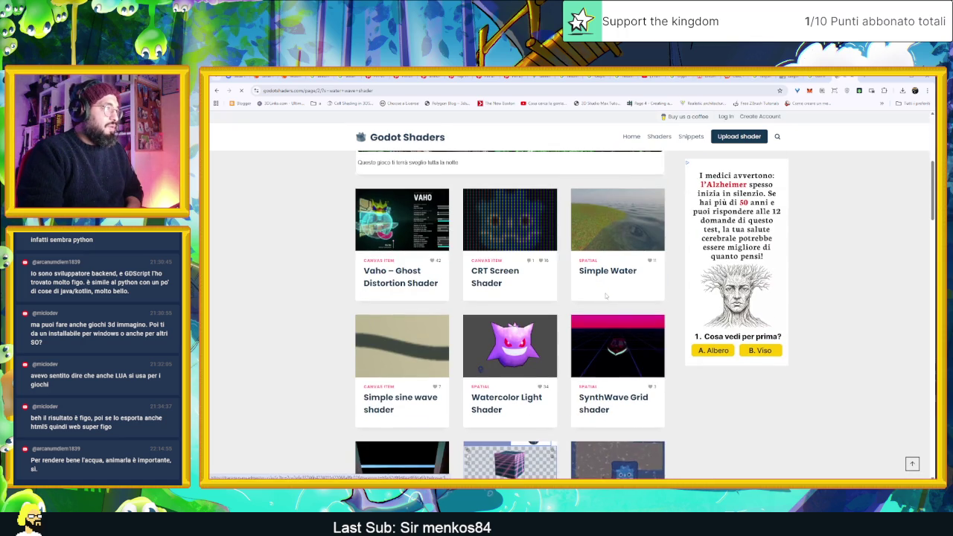
scroll(605, 295, "down", 2)
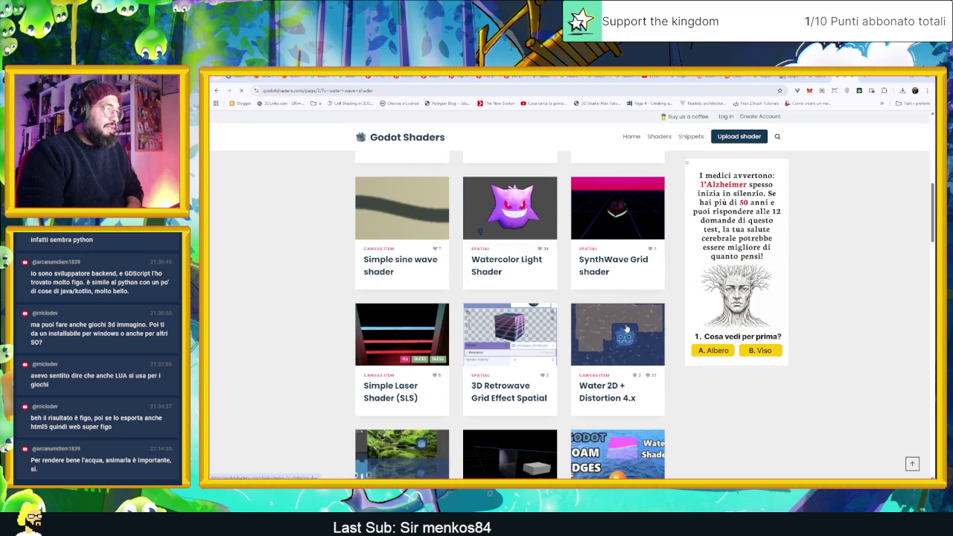
scroll(636, 325, "down", 2)
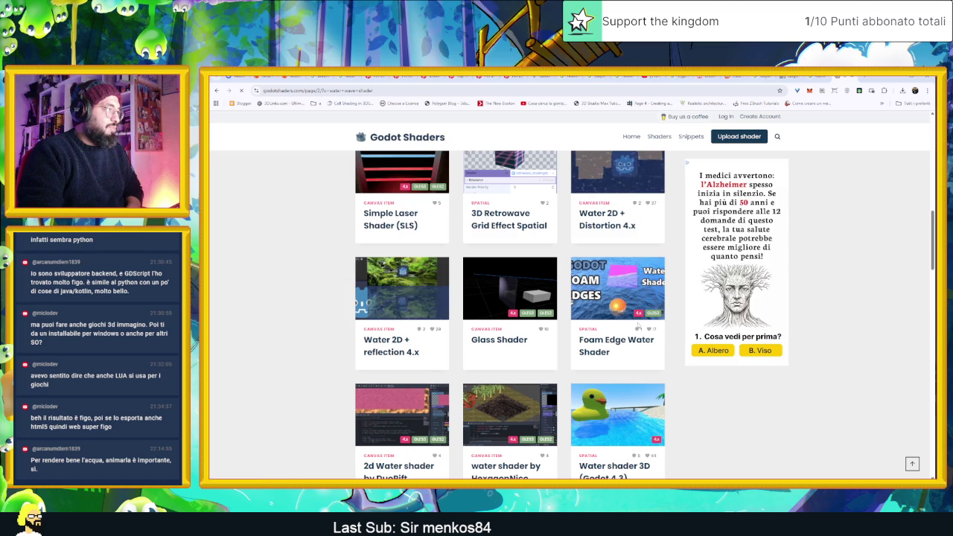
scroll(636, 325, "down", 1)
scroll(637, 325, "down", 1)
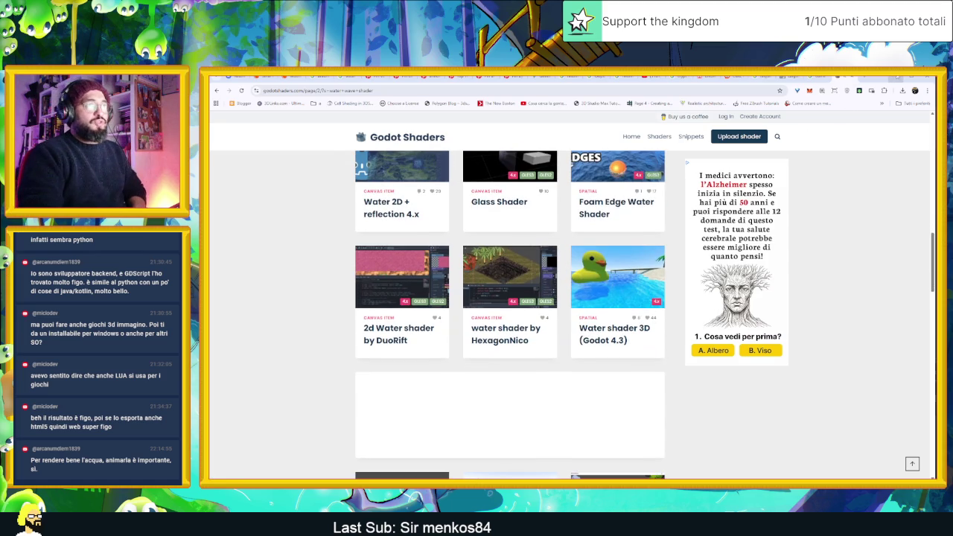
key("alt+Tab")
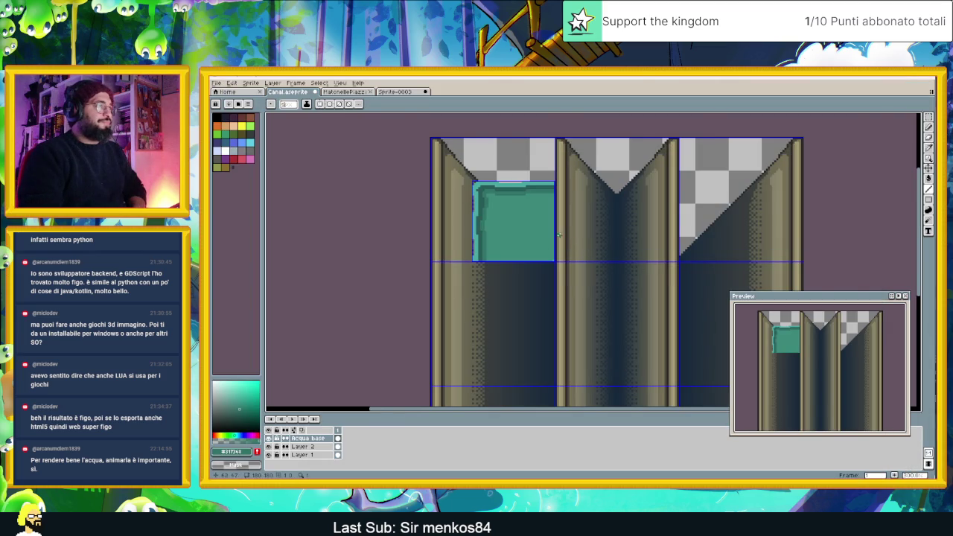
Marquee-select the teal water block and place a copy of it lower down the column.
scroll(558, 235, "up", 1)
scroll(551, 231, "up", 1)
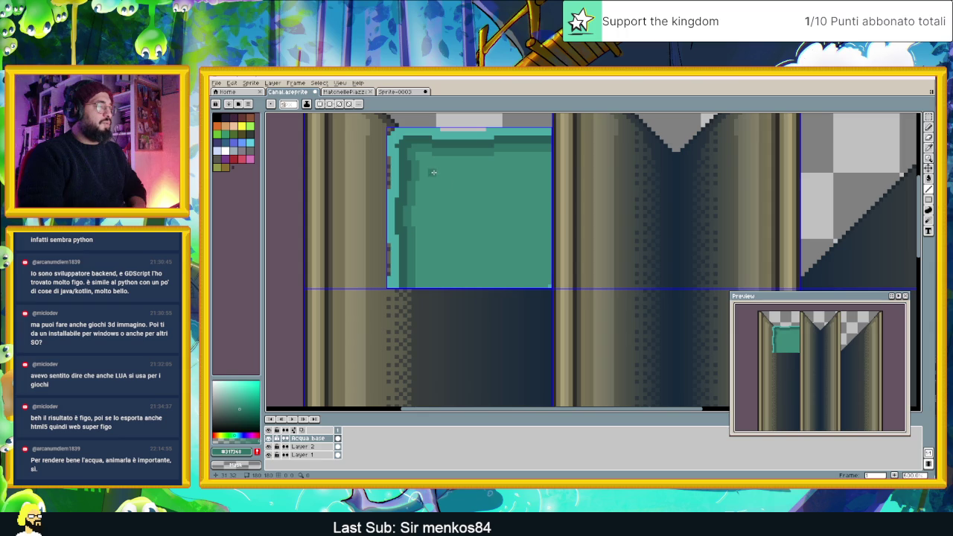
scroll(461, 187, "down", 1)
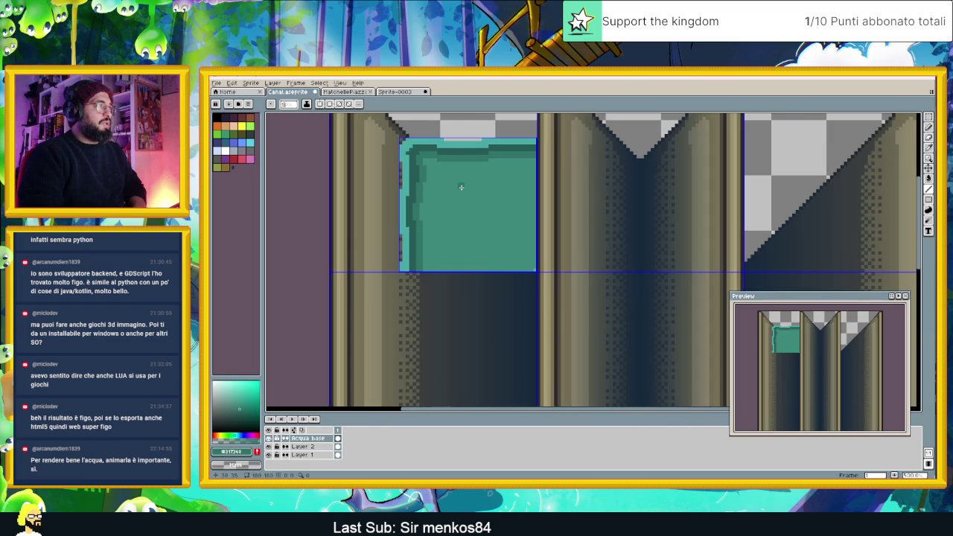
scroll(461, 187, "down", 3)
scroll(461, 187, "up", 2)
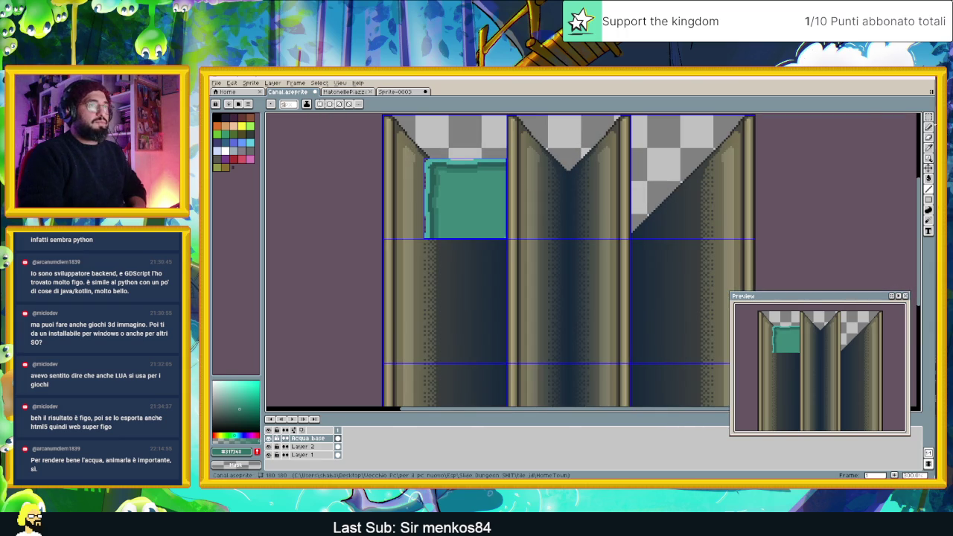
left_click(929, 117)
left_click_drag(418, 145, 568, 281)
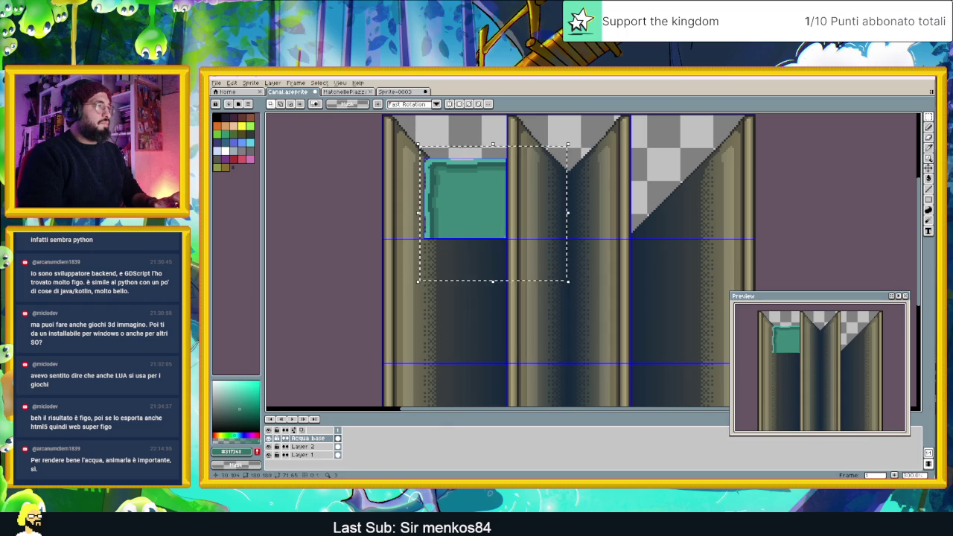
left_click(476, 269)
mouse_move(488, 226)
left_mouse_down()
mouse_move(480, 326)
mouse_move(483, 281)
left_mouse_up()
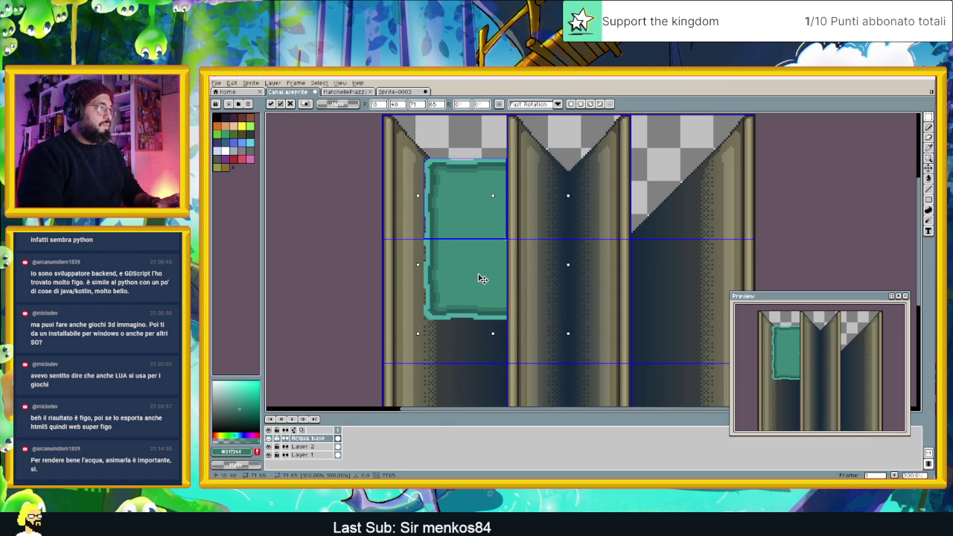
scroll(489, 259, "up", 5)
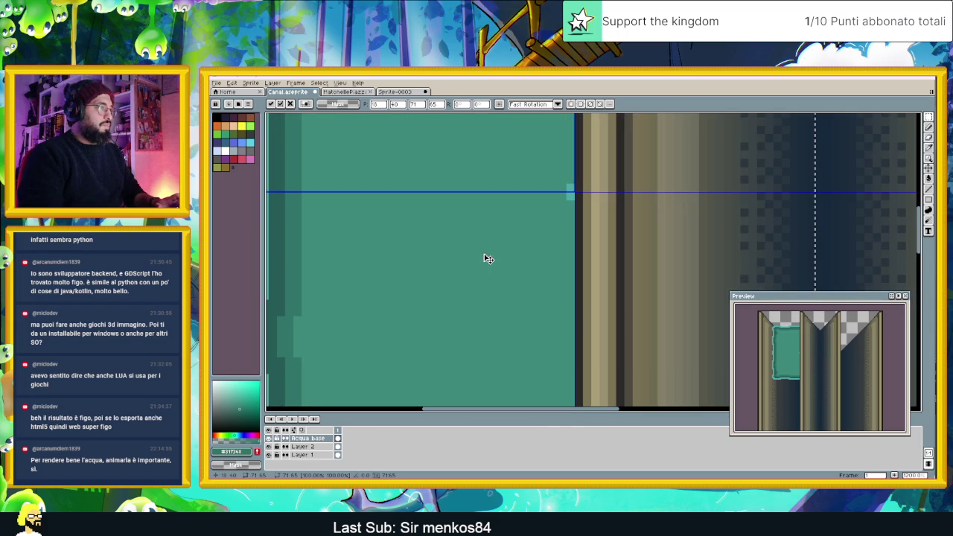
key("ctrl+d")
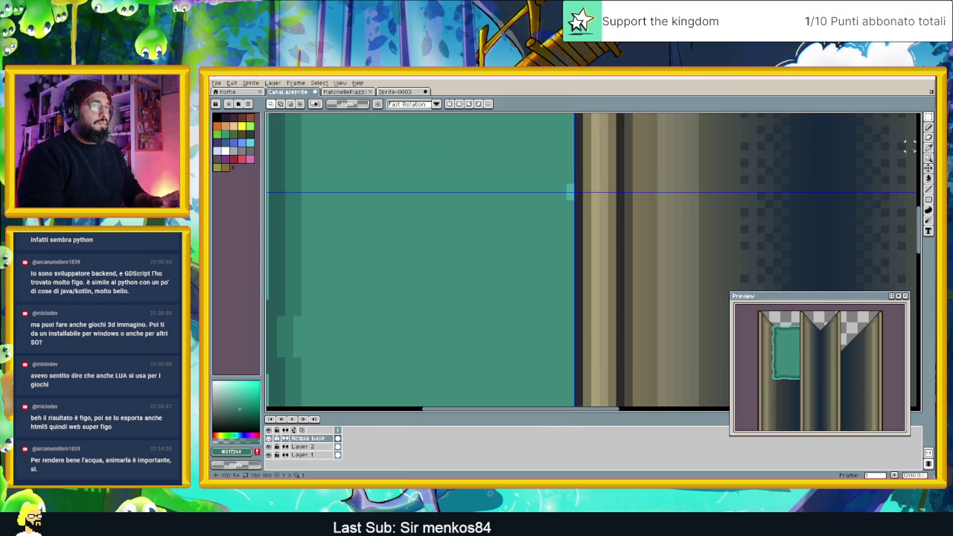
Select and delete the excess teal pixels at the bottom of the water block.
left_click(929, 147)
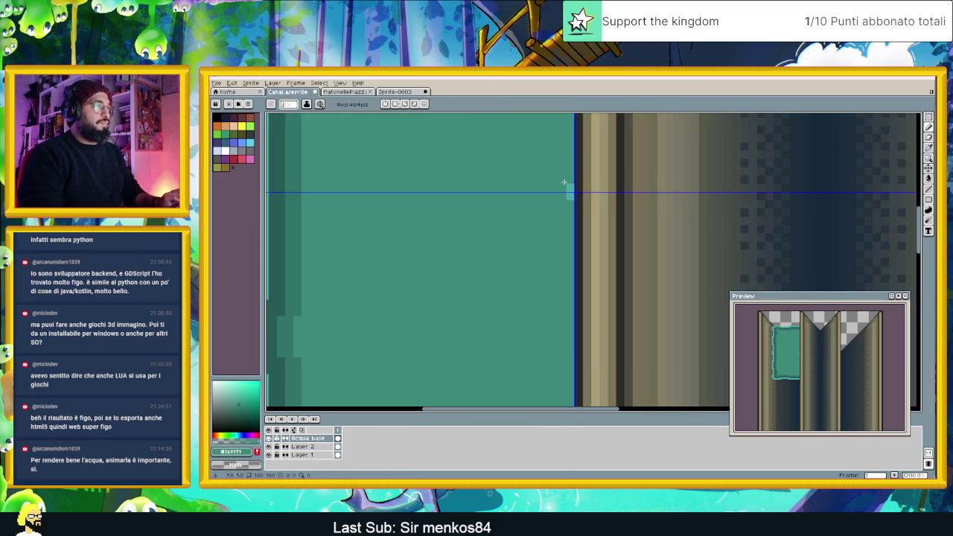
scroll(517, 268, "down", 1)
scroll(477, 287, "down", 2)
scroll(483, 346, "up", 1)
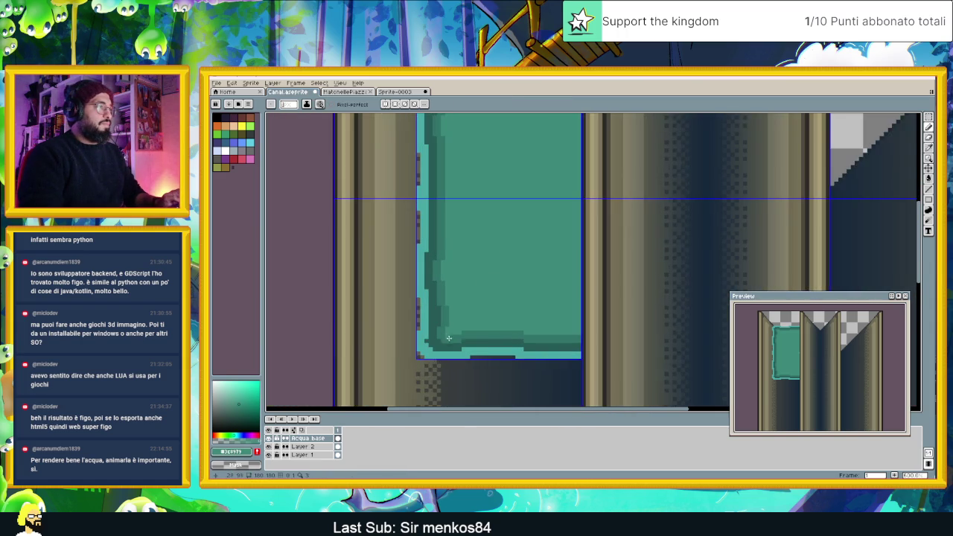
scroll(475, 276, "down", 2)
scroll(471, 271, "up", 1)
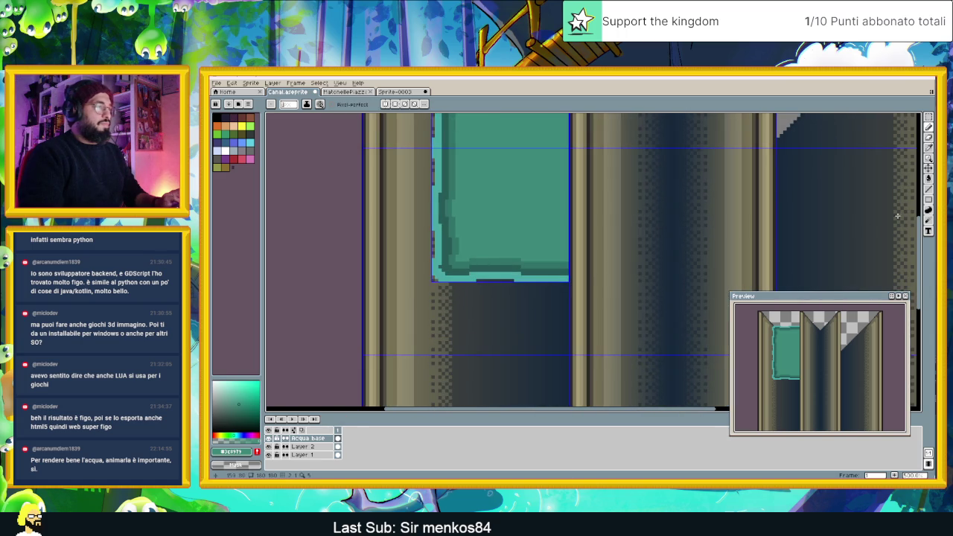
left_click(928, 117)
left_click_drag(588, 307, 411, 251)
mouse_move(631, 306)
left_mouse_down()
mouse_move(514, 285)
mouse_move(436, 261)
mouse_move(419, 245)
mouse_move(420, 231)
mouse_move(540, 204)
mouse_move(609, 147)
left_mouse_up()
key("Delete")
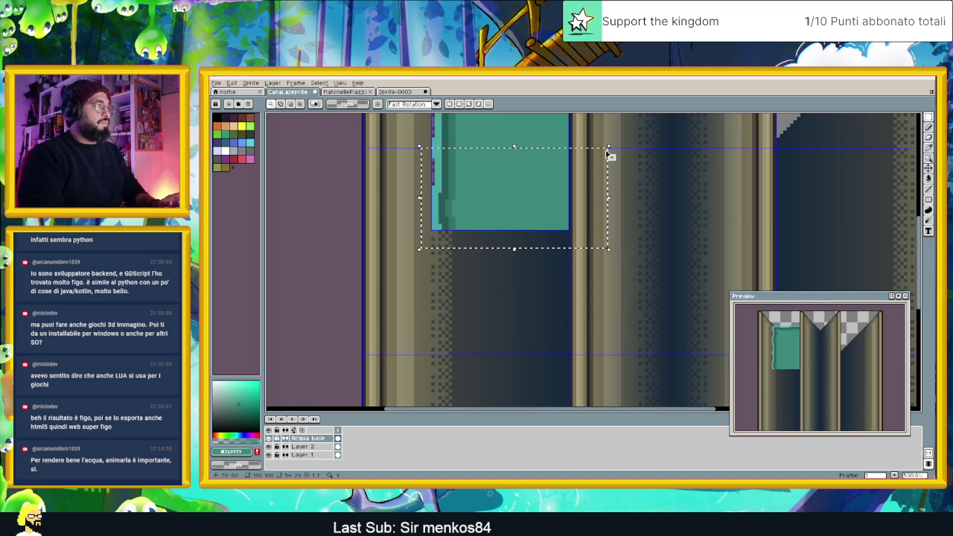
Move duplicated water sections further down the column to lengthen it.
left_click_drag(515, 183, 512, 265)
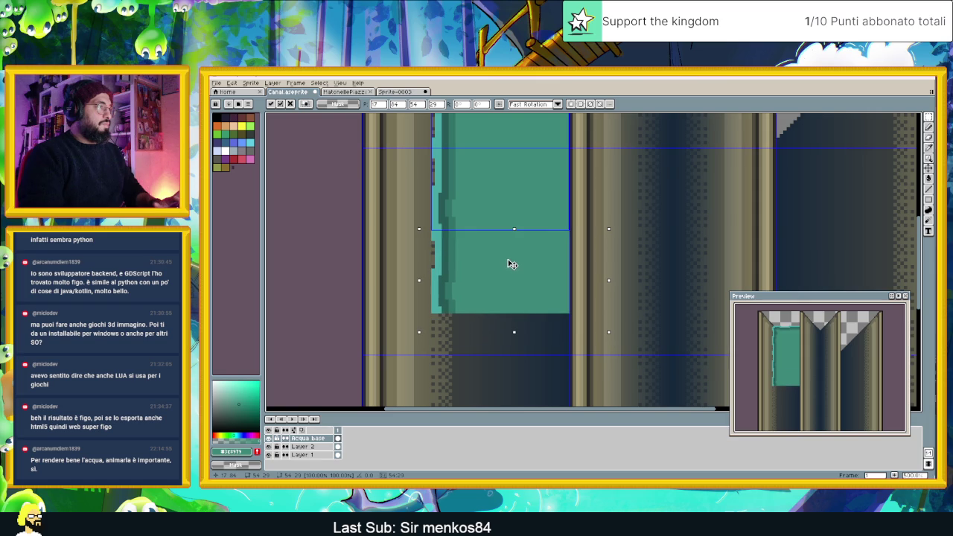
left_click(653, 243)
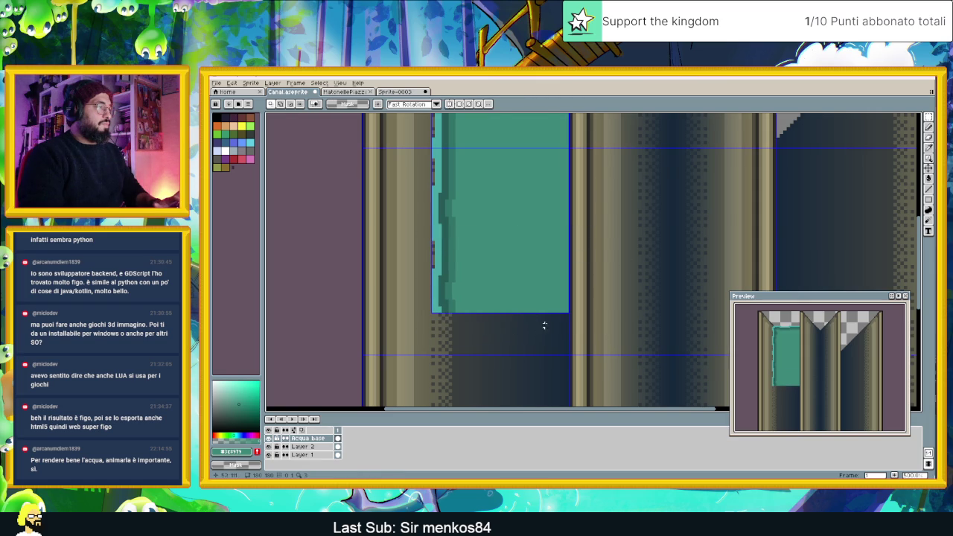
key("ctrl+shift+d")
left_click_drag(529, 249, 519, 376)
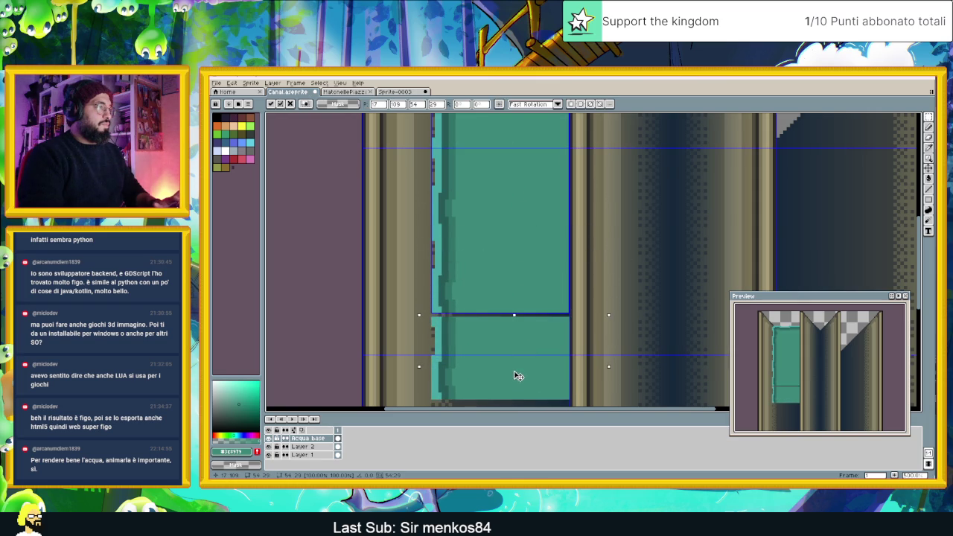
key("Return")
scroll(683, 269, "down", 2)
scroll(683, 268, "down", 1)
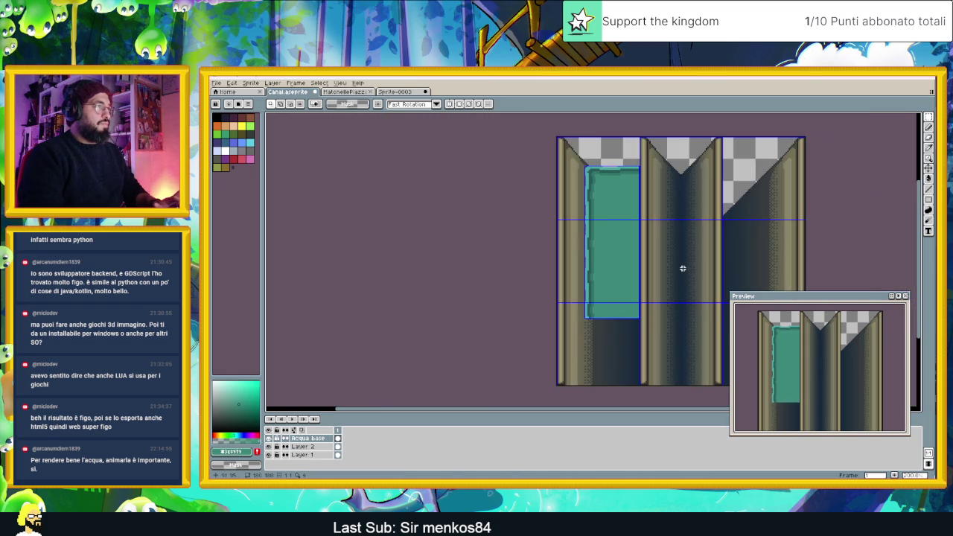
left_click_drag(687, 270, 603, 266)
left_click_drag(583, 363, 558, 336)
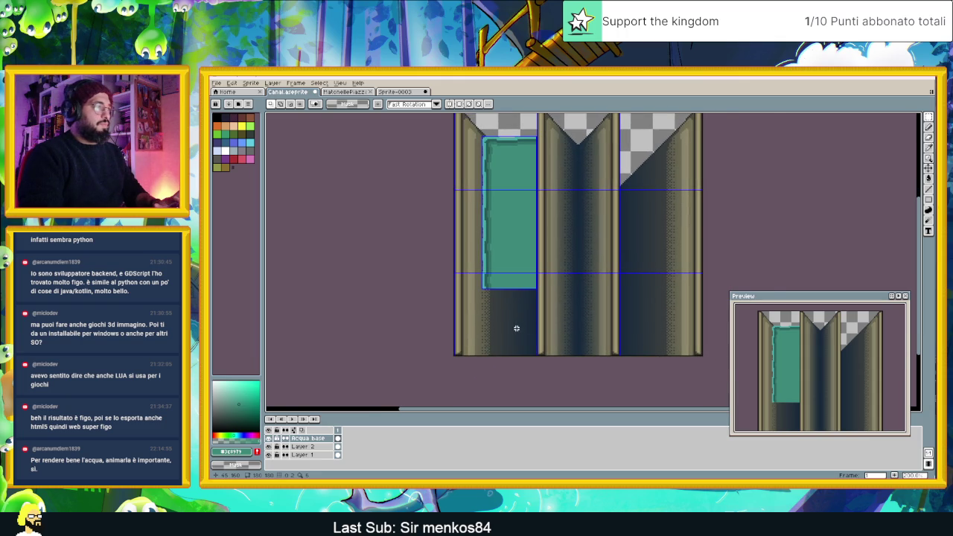
Paste one more water copy at the column's bottom so it reaches the edge.
scroll(516, 328, "up", 1)
mouse_move(483, 277)
left_mouse_down()
mouse_move(477, 289)
mouse_move(590, 139)
left_mouse_up()
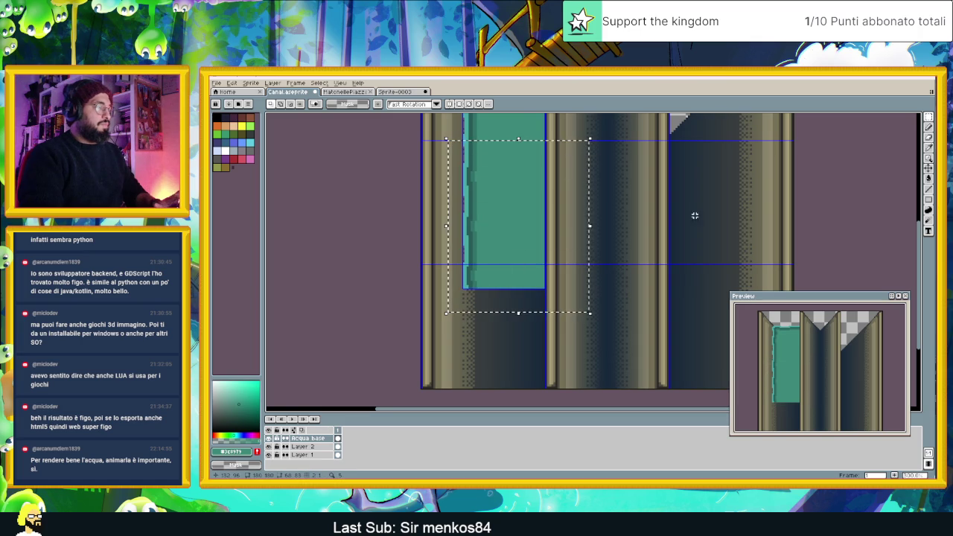
key("ctrl+v")
left_click_drag(513, 204, 510, 328)
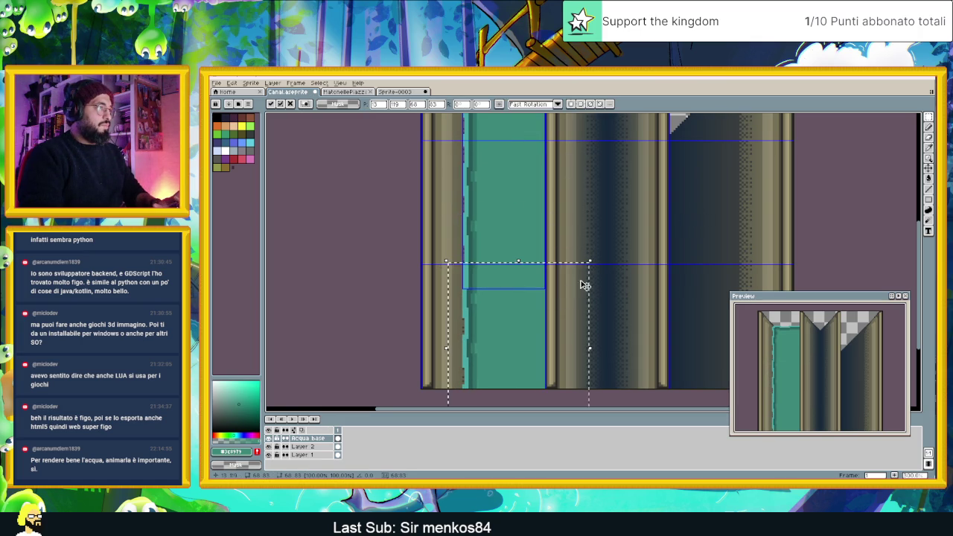
left_click(616, 262)
scroll(585, 362, "down", 2)
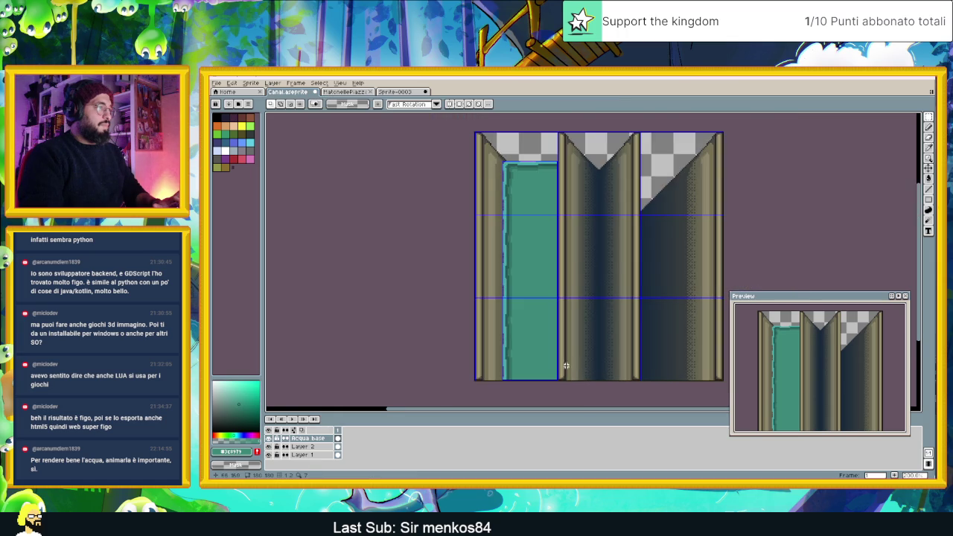
Pick up the water colour with the Line tool, undoing a misplaced first stroke.
scroll(570, 368, "up", 2)
scroll(537, 377, "up", 1)
key("alt")
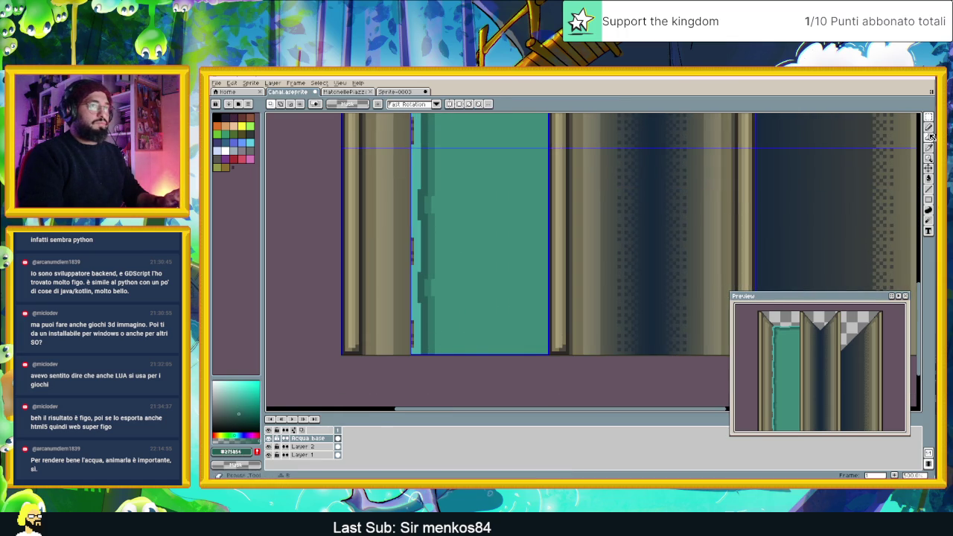
left_click(932, 186)
scroll(433, 350, "up", 1)
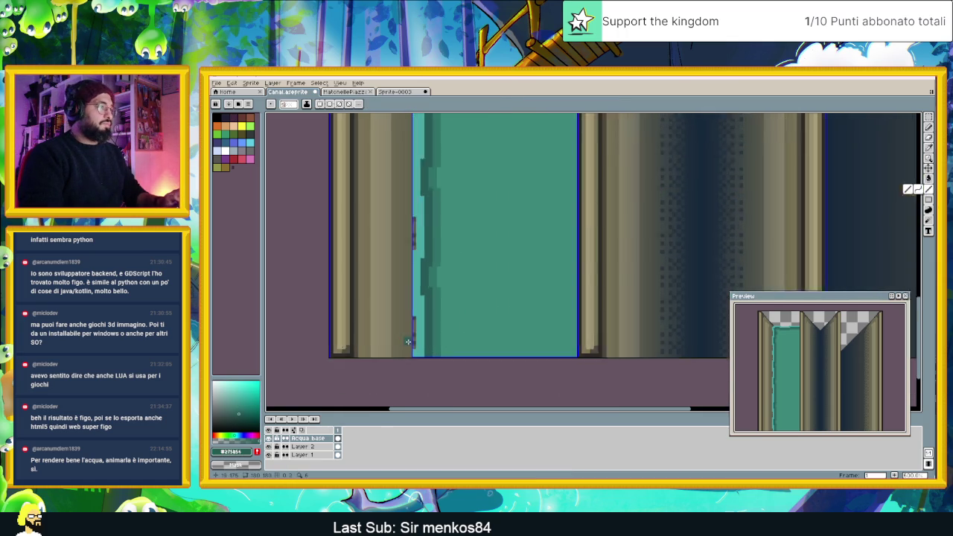
scroll(434, 349, "up", 2)
mouse_move(560, 353)
left_mouse_down()
mouse_move(700, 353)
mouse_move(588, 326)
left_mouse_up()
key("ctrl+z")
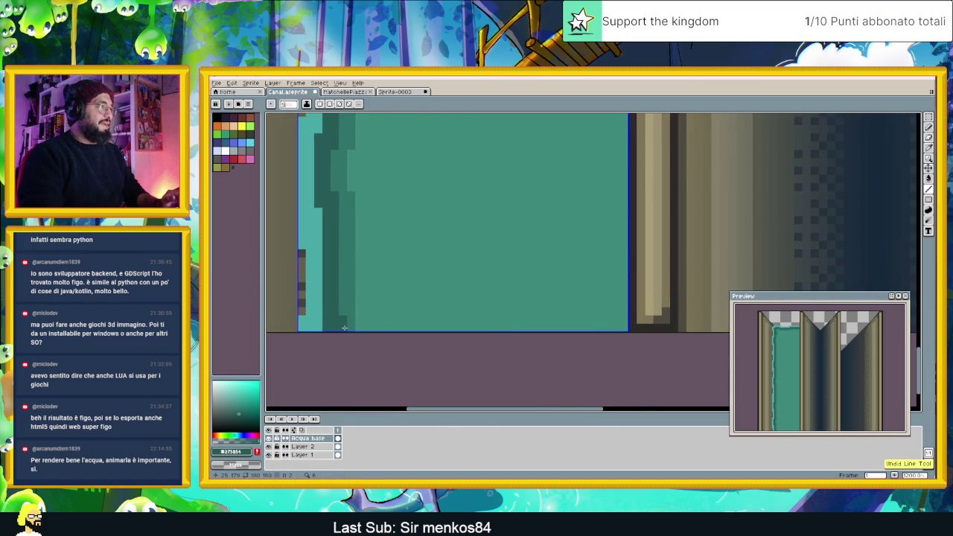
Draw stepped darker teal strips along the water's bottom and left edge.
left_click_drag(344, 328, 622, 333)
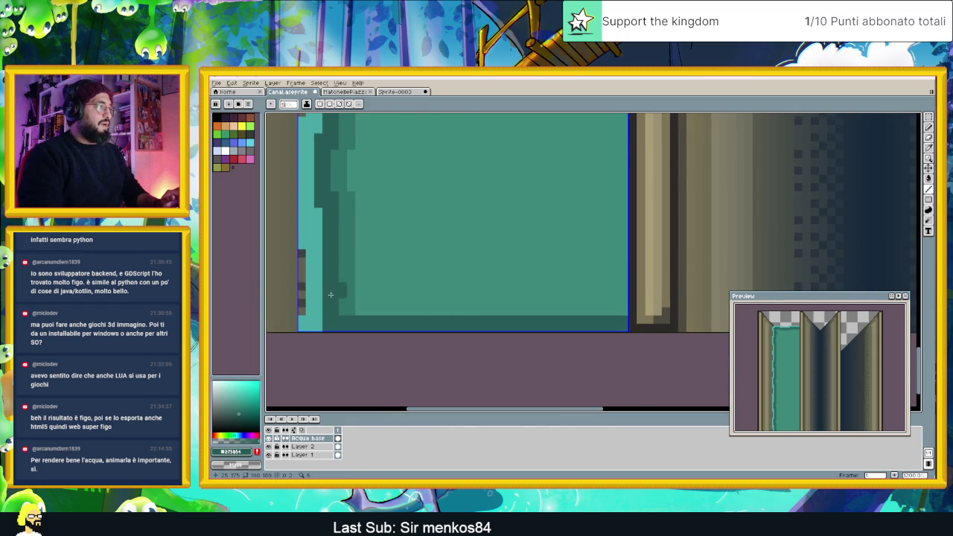
left_click_drag(347, 307, 592, 312)
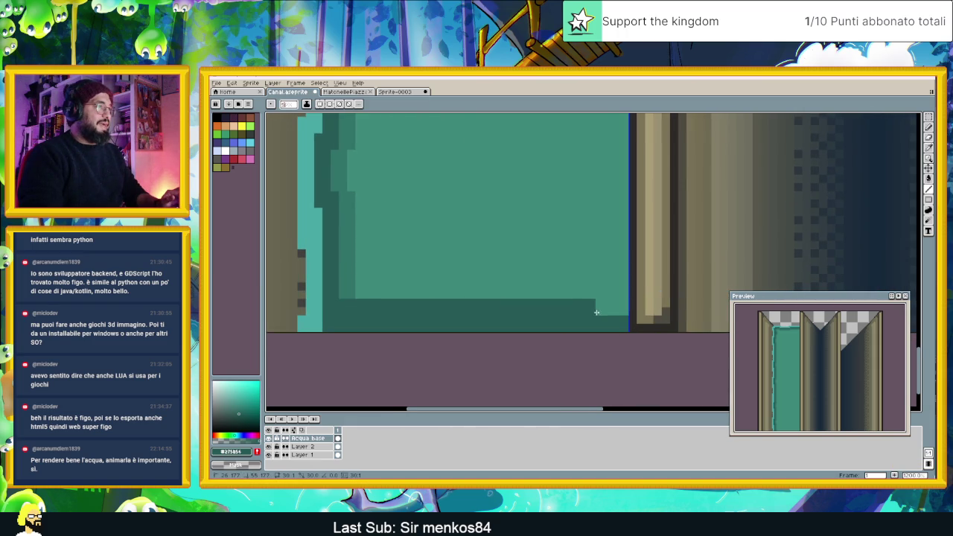
left_click(334, 287)
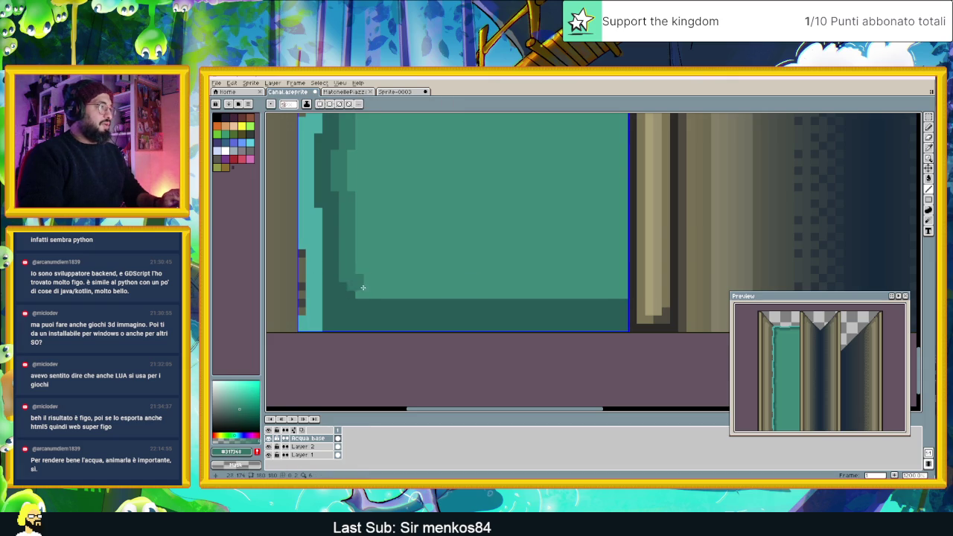
left_click_drag(364, 292, 552, 291)
left_click(363, 274)
scroll(353, 279, "down", 2)
scroll(373, 287, "down", 1)
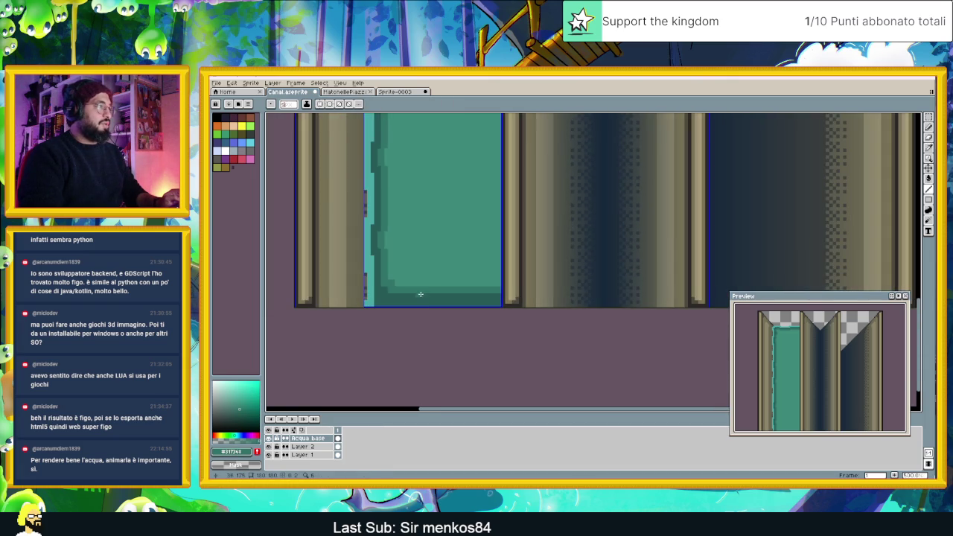
scroll(395, 296, "down", 2)
scroll(396, 296, "up", 1)
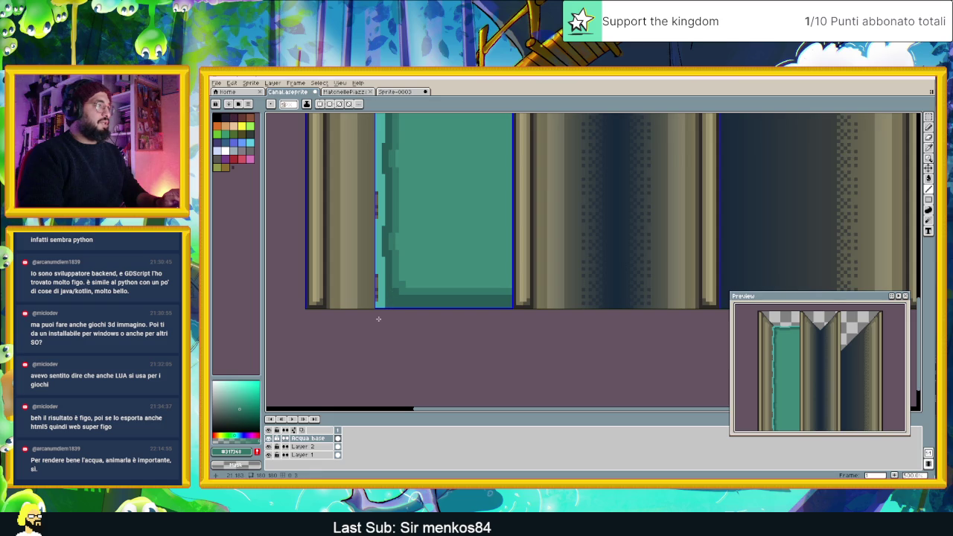
scroll(404, 303, "down", 1)
scroll(406, 304, "down", 1)
scroll(409, 303, "down", 1)
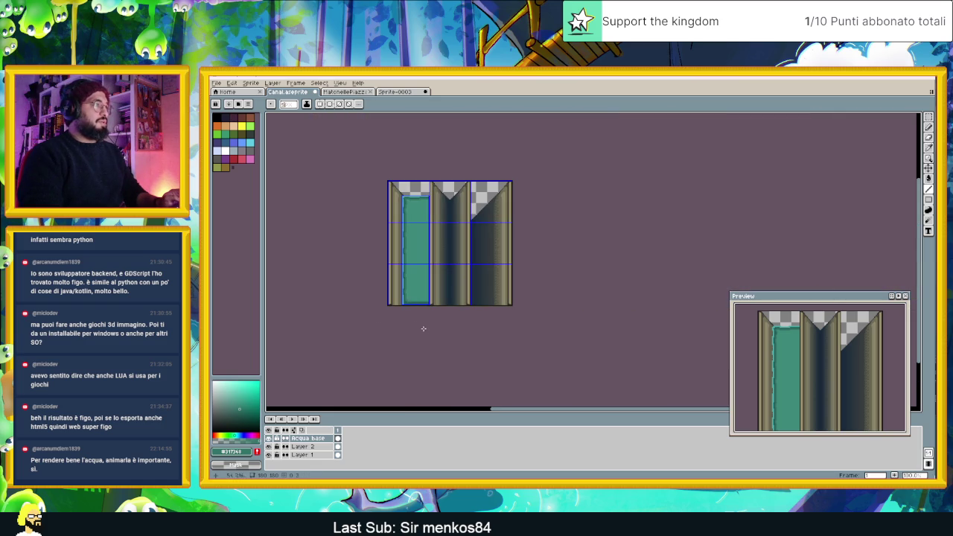
scroll(409, 320, "up", 1)
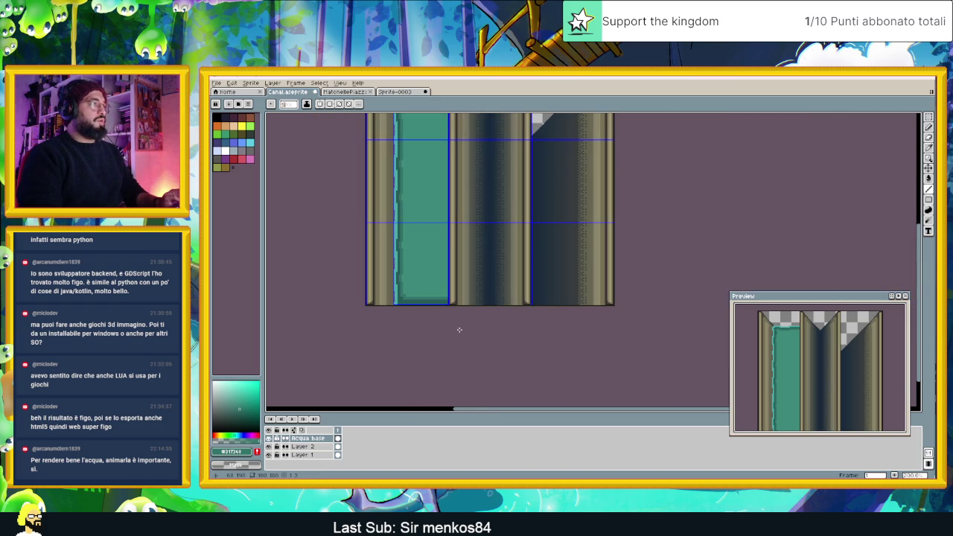
scroll(459, 330, "down", 2)
scroll(451, 314, "up", 1)
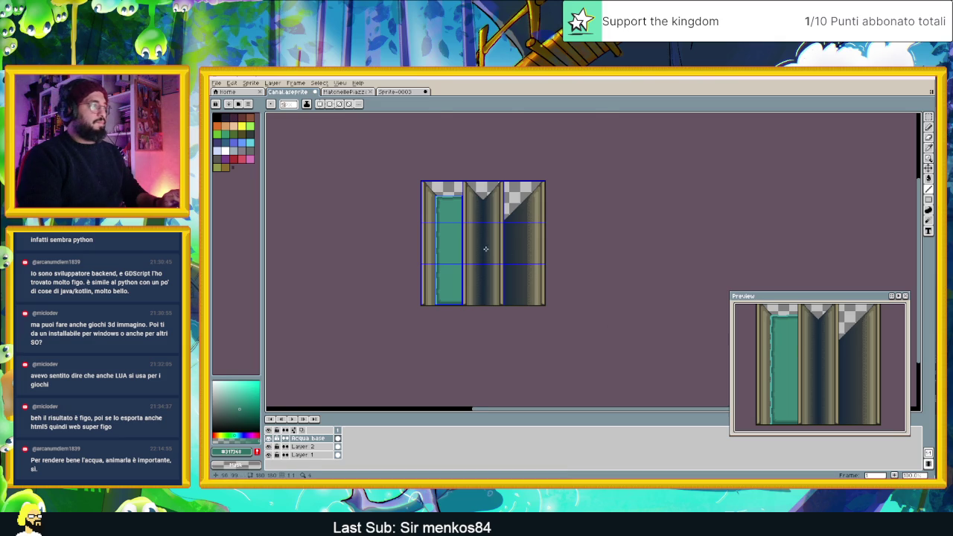
scroll(487, 249, "up", 1)
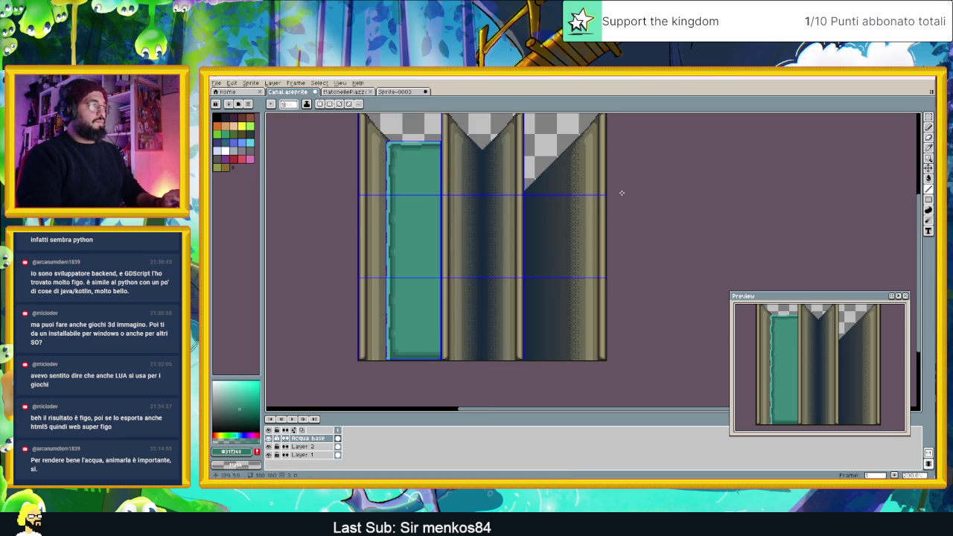
left_click(928, 116)
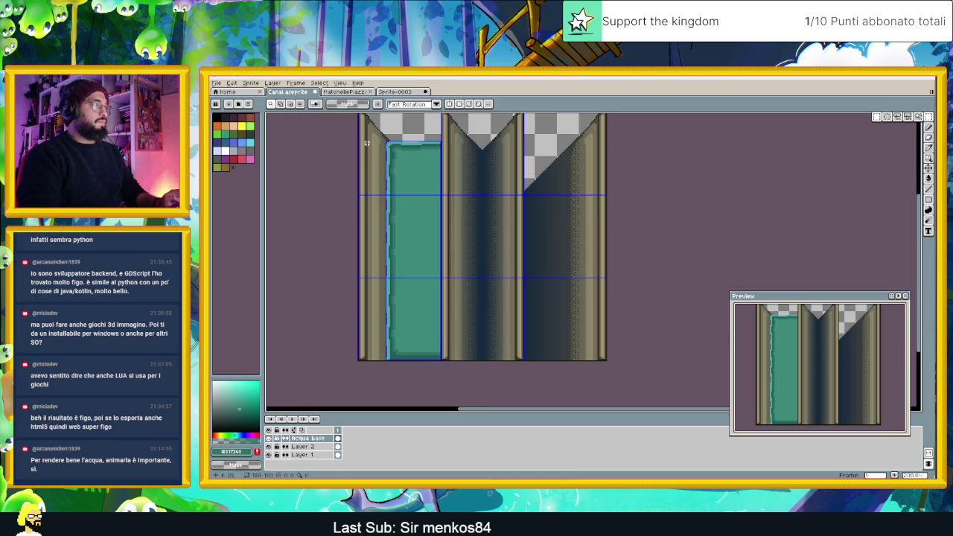
left_click_drag(371, 131, 510, 365)
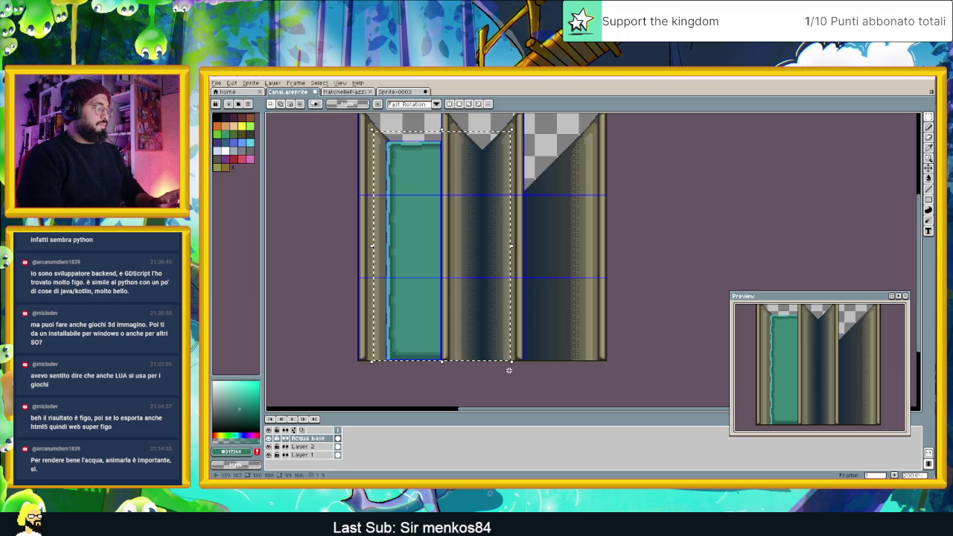
left_click_drag(460, 274, 525, 245)
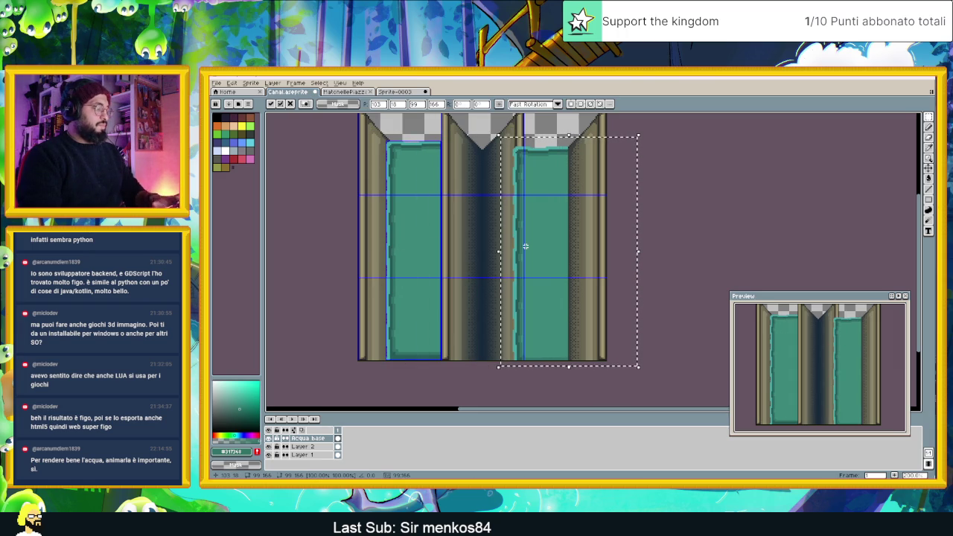
left_click_drag(585, 228, 542, 222)
key("Down")
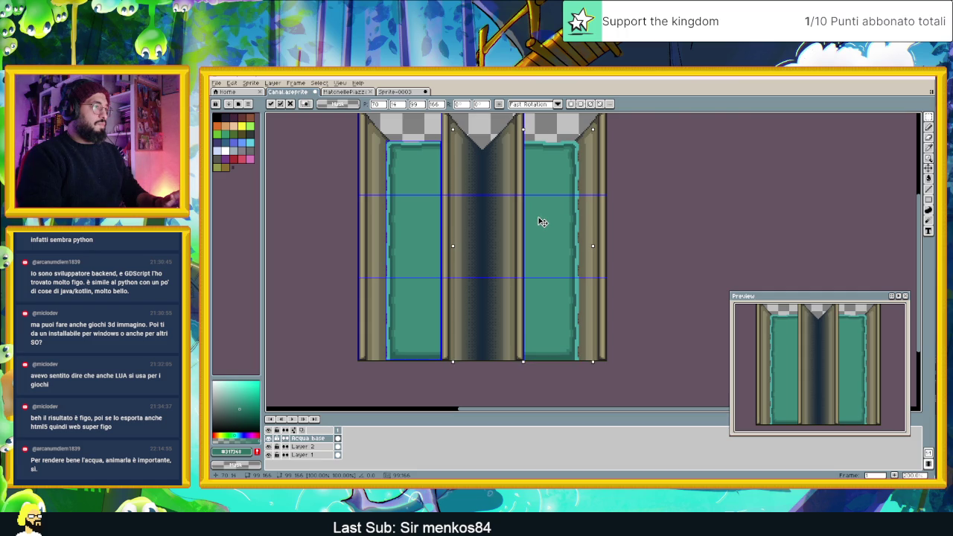
scroll(539, 162, "up", 2)
mouse_move(538, 162)
left_mouse_down()
mouse_move(562, 240)
mouse_move(630, 260)
left_mouse_up()
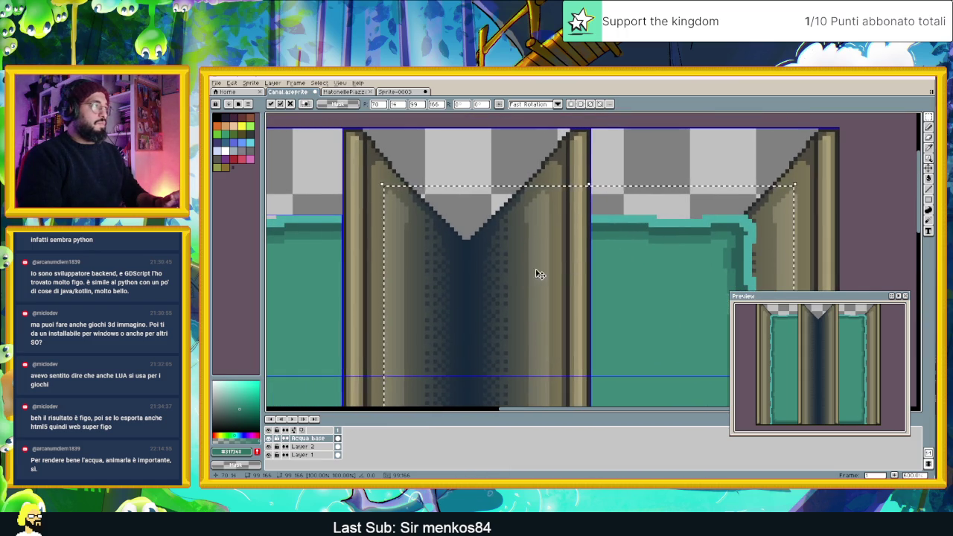
scroll(588, 270, "down", 1)
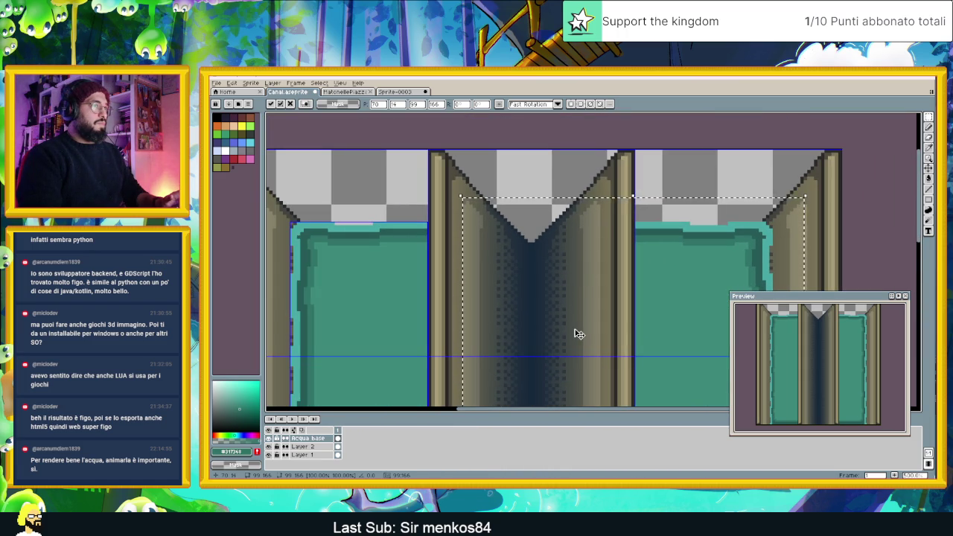
scroll(577, 338, "down", 1)
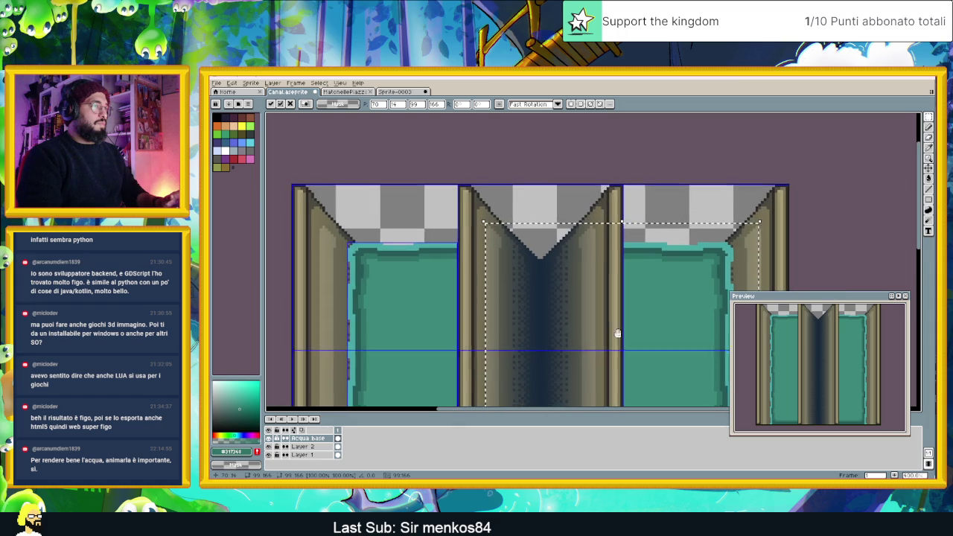
left_click_drag(578, 344, 588, 234)
scroll(588, 234, "down", 2)
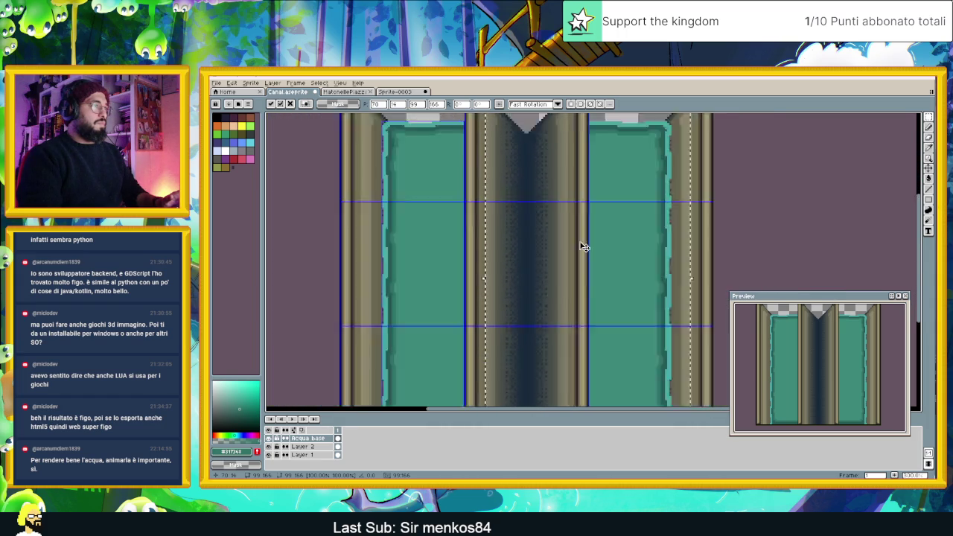
scroll(755, 217, "down", 1)
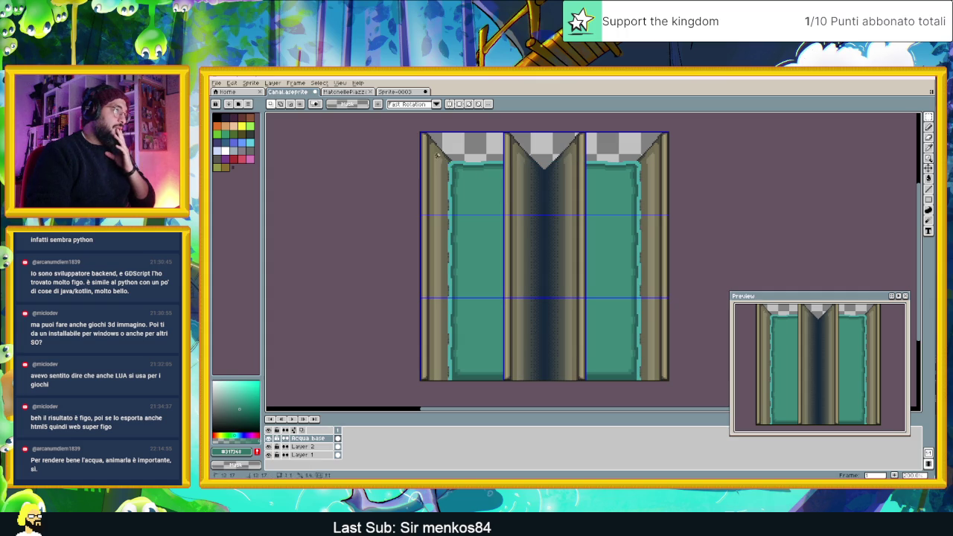
Select the left water column with its wall and move it over the middle channel.
left_click_drag(436, 154, 523, 386)
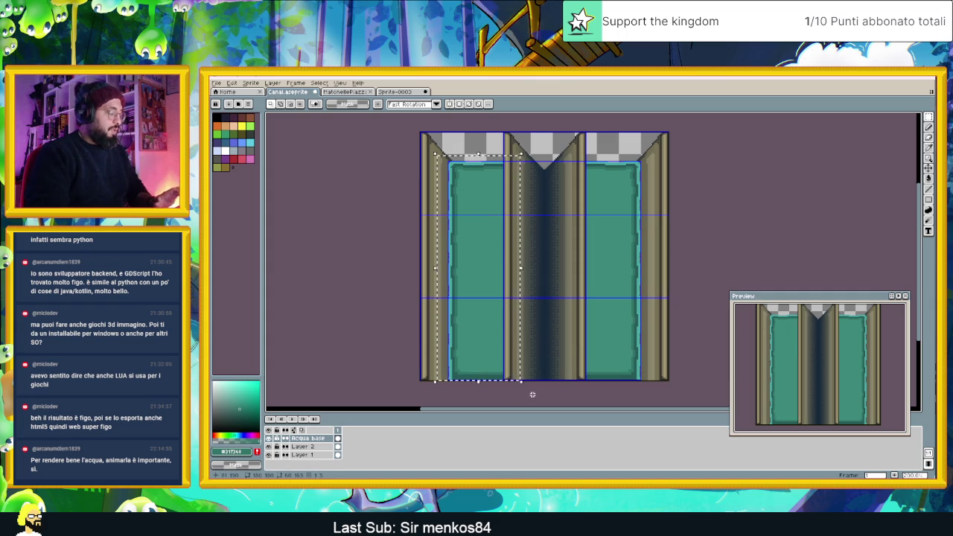
left_click(502, 202)
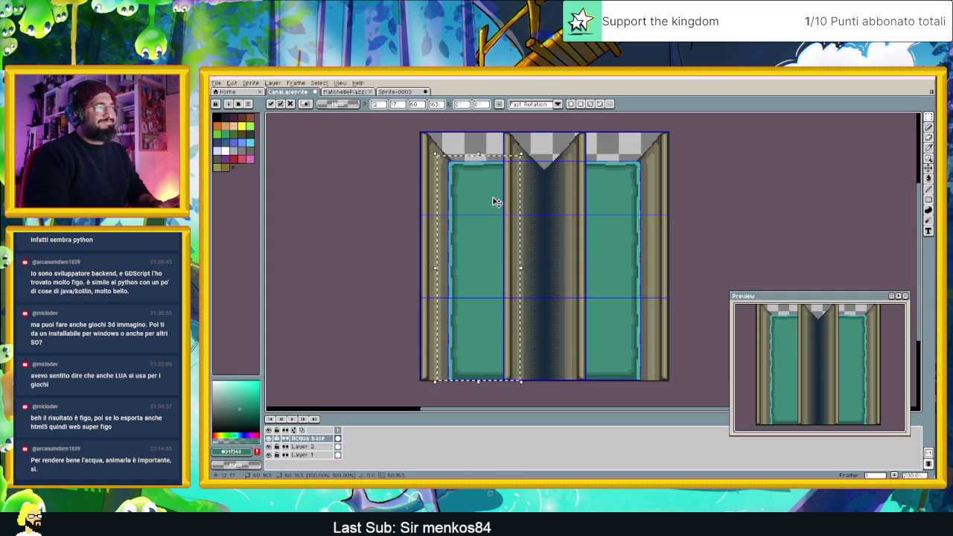
left_click_drag(502, 202, 550, 202)
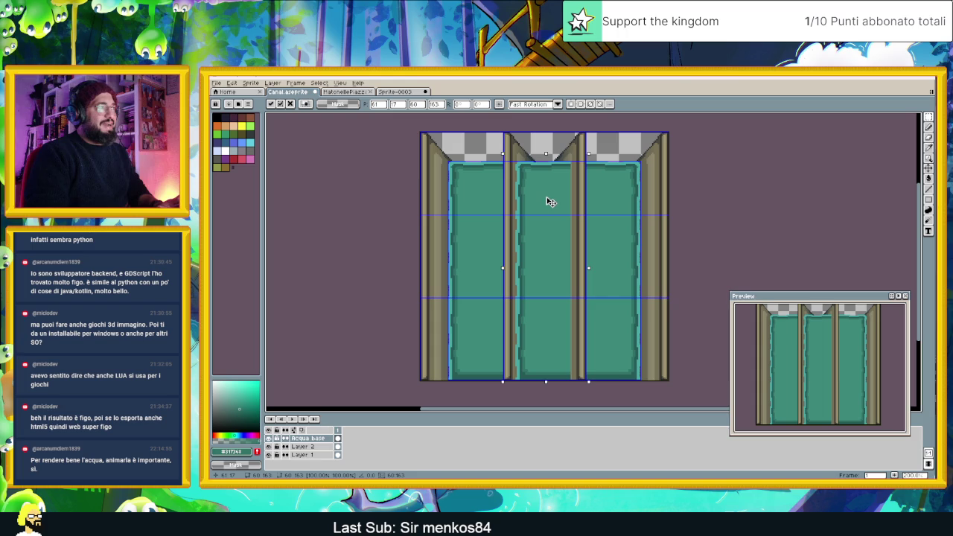
left_click_drag(549, 202, 556, 190)
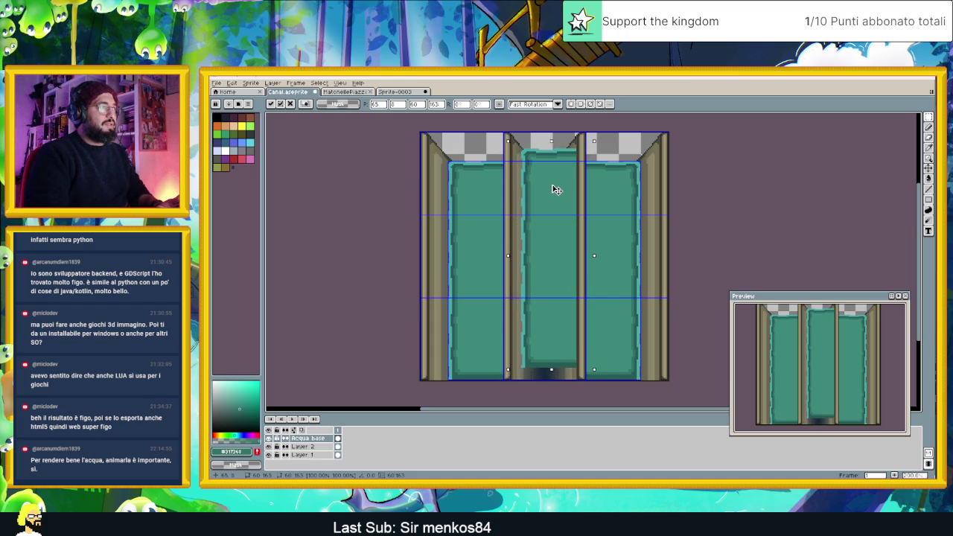
left_click_drag(553, 190, 555, 191)
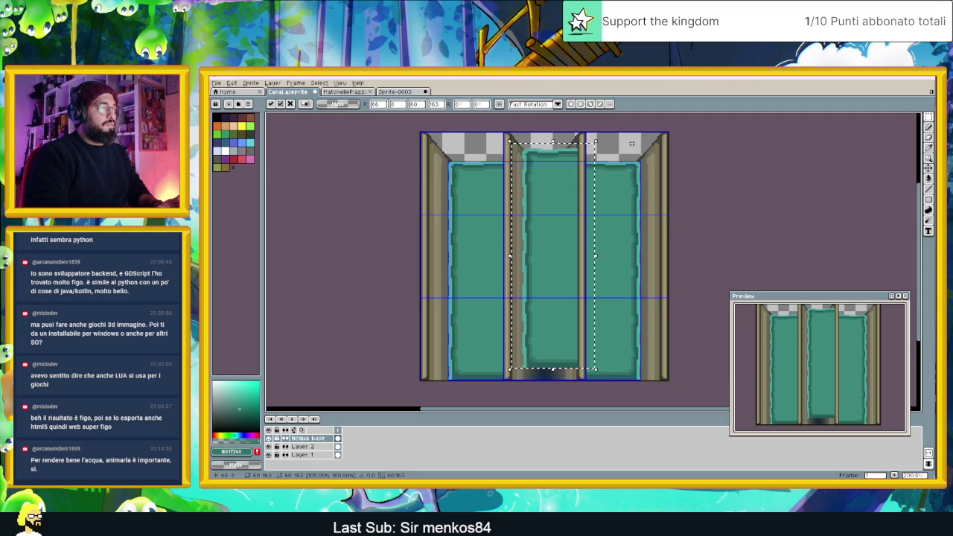
left_click(632, 143)
Delete the misplaced strip and paste a fresh copy of the water column into the centre gap.
left_click_drag(577, 140, 547, 390)
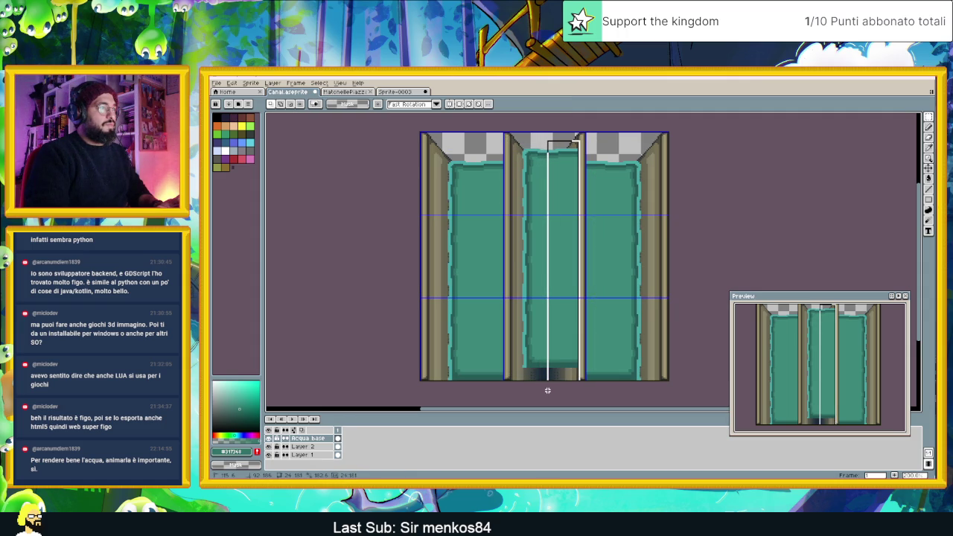
key("Delete")
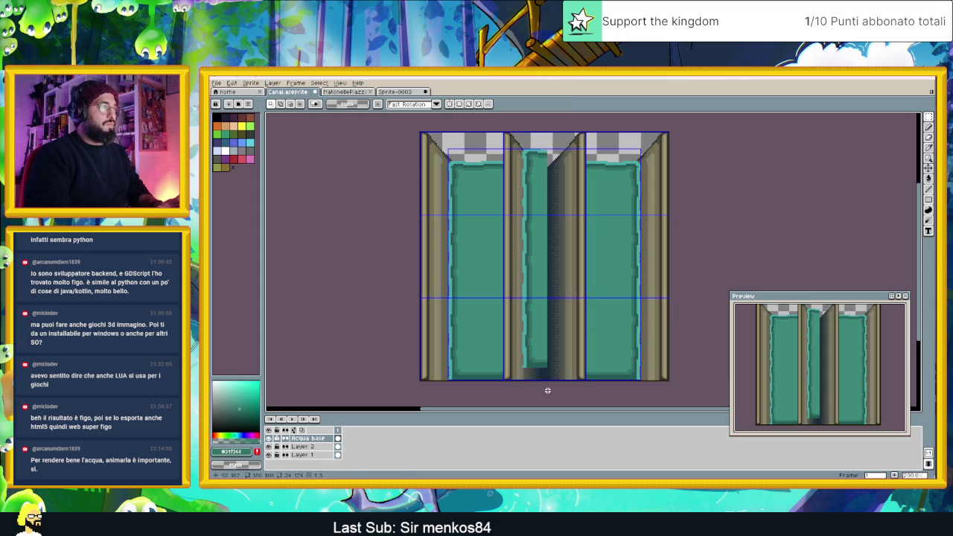
key("ctrl+v")
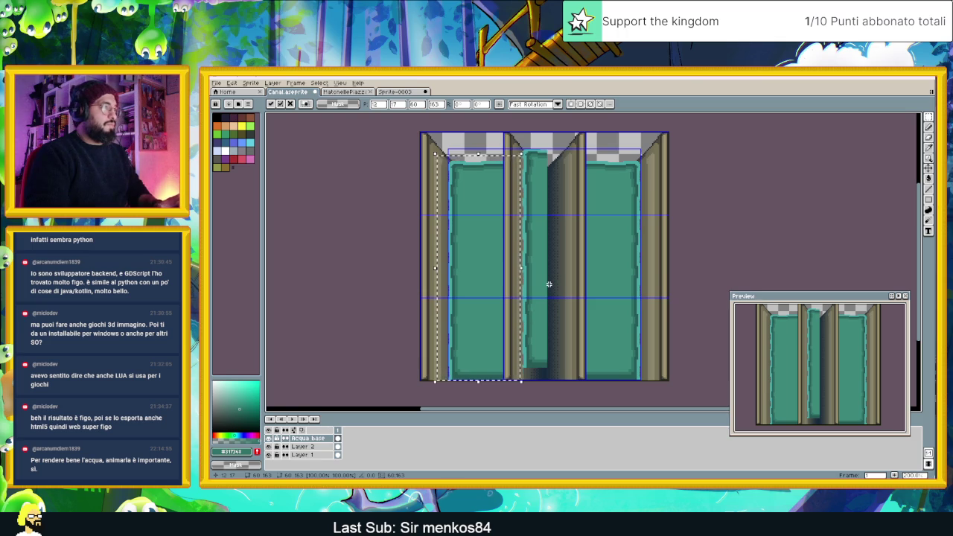
left_click_drag(480, 273, 552, 255)
key("Return")
Shift the centre water strip right into the gap, nudge it left, and deselect.
left_click_drag(559, 132, 518, 383)
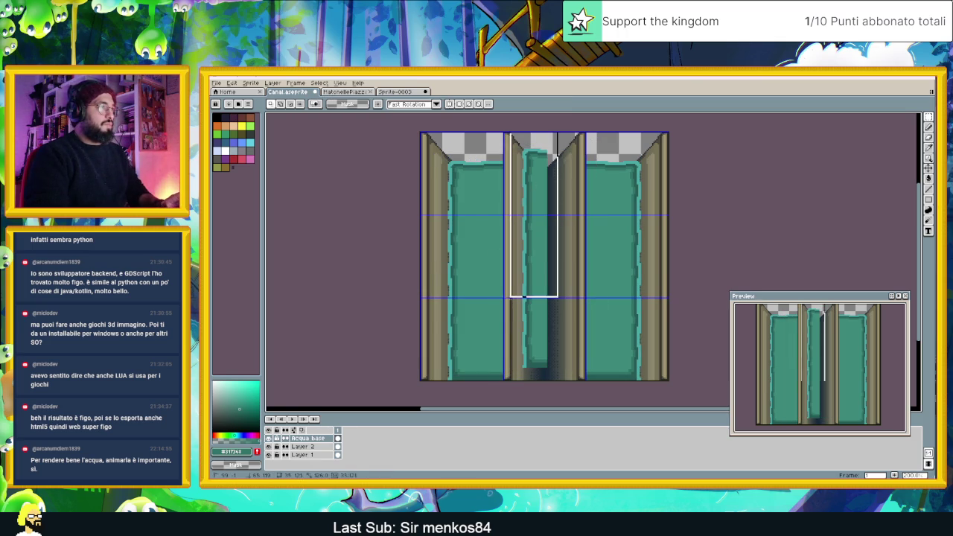
left_click(544, 371)
left_click_drag(547, 364, 566, 298)
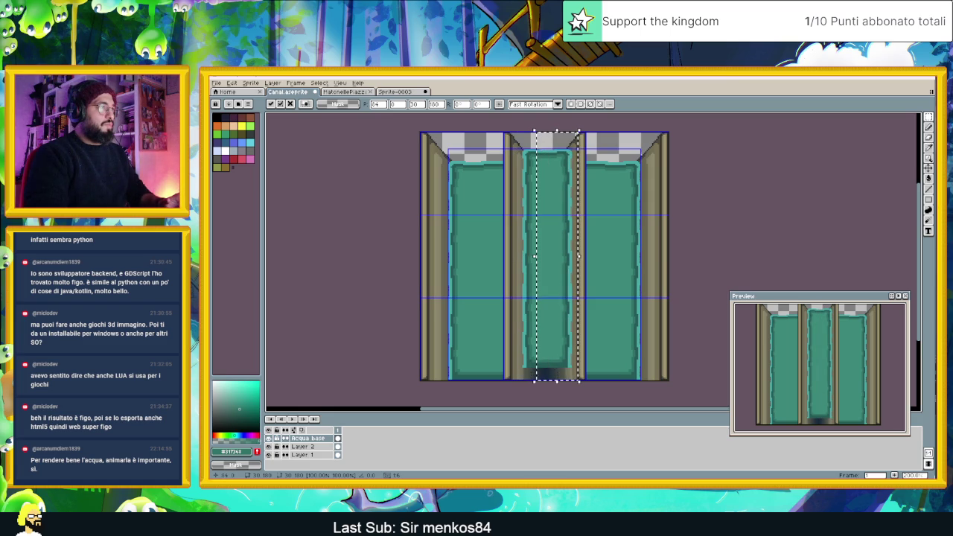
left_click(599, 149)
left_click_drag(516, 140, 575, 381)
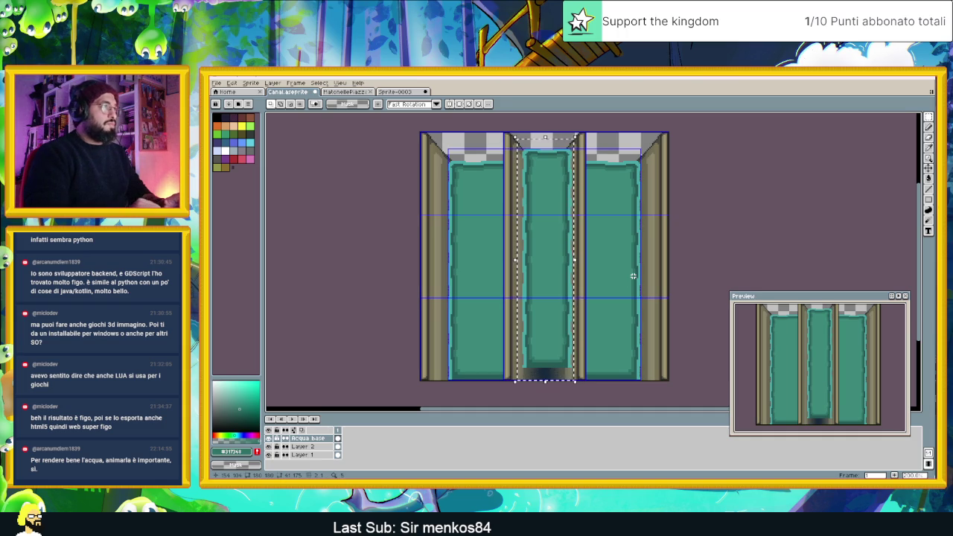
key("Left")
key("Left")
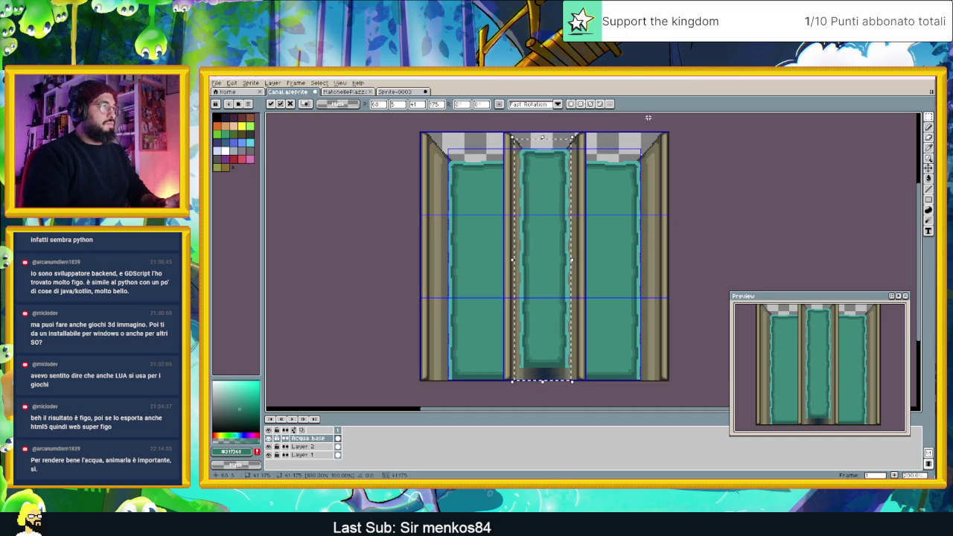
scroll(563, 155, "up", 1)
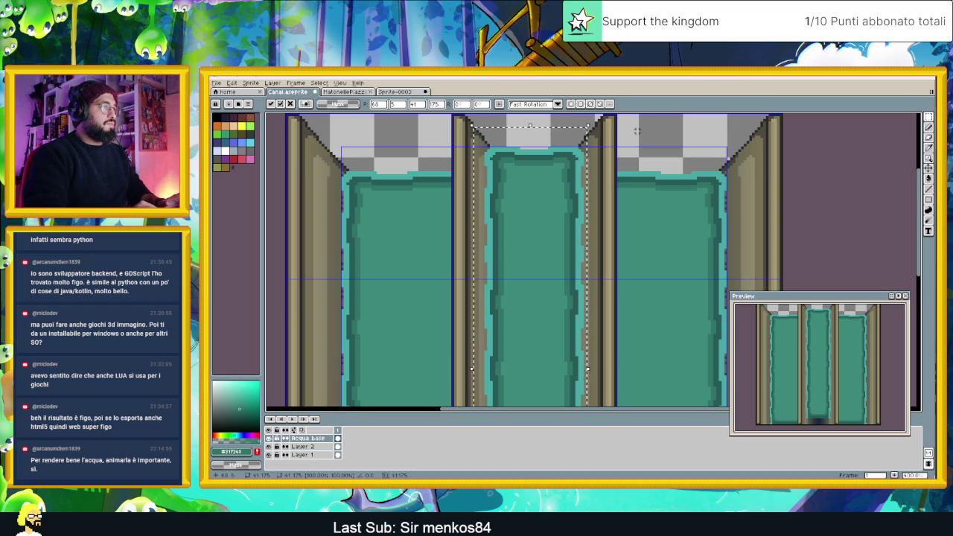
key("ctrl+d")
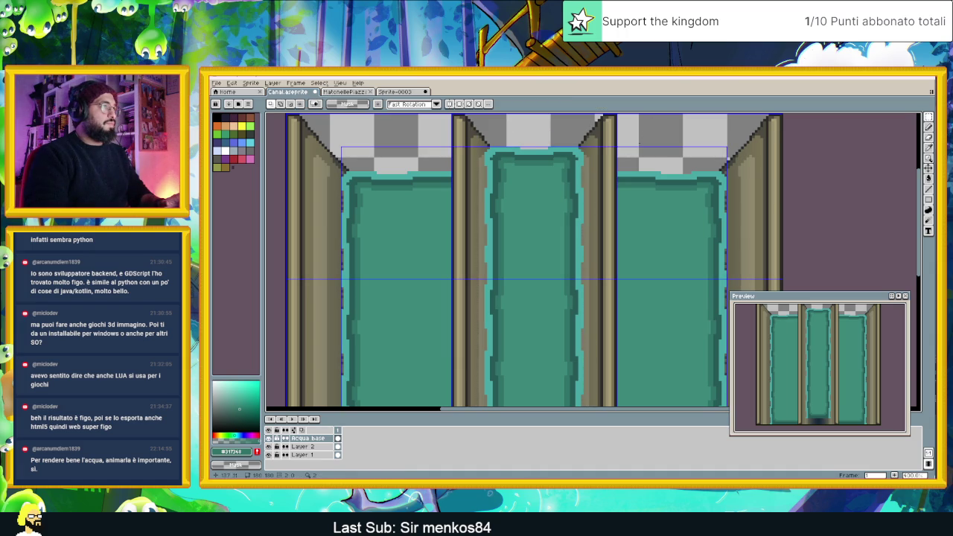
Flip the bottom of the centre column, including its dark band, vertically.
scroll(610, 187, "down", 2)
scroll(610, 186, "down", 1)
scroll(604, 209, "up", 2)
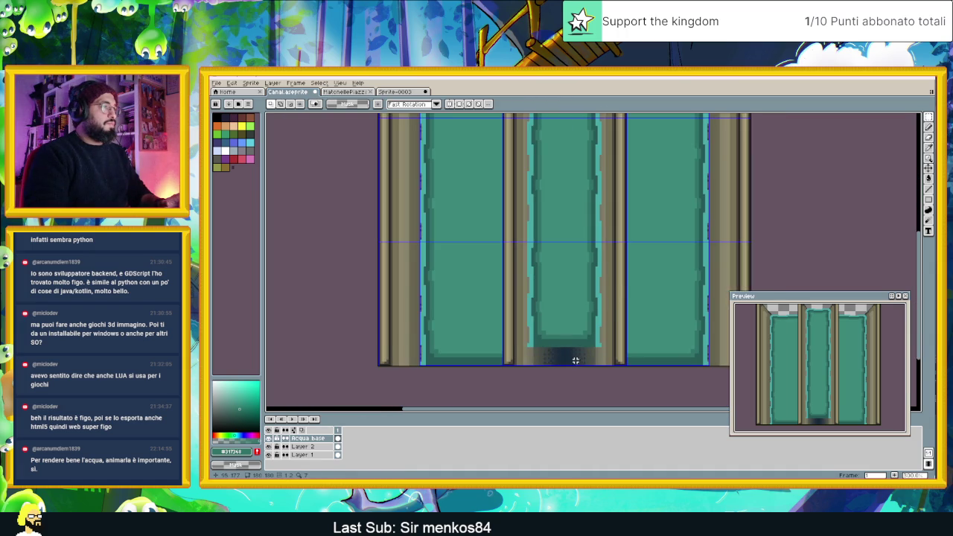
left_click_drag(576, 361, 578, 326)
scroll(561, 333, "up", 1)
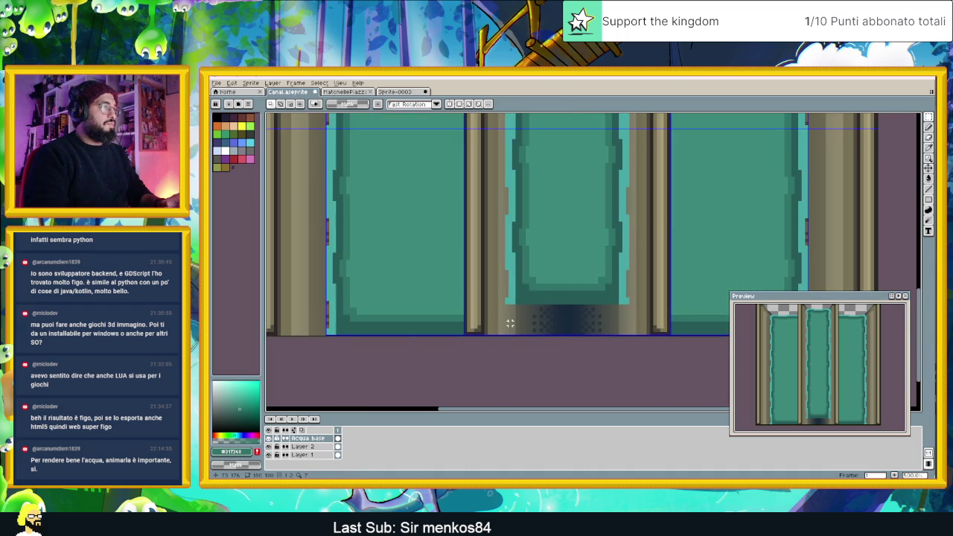
left_click_drag(503, 326, 645, 218)
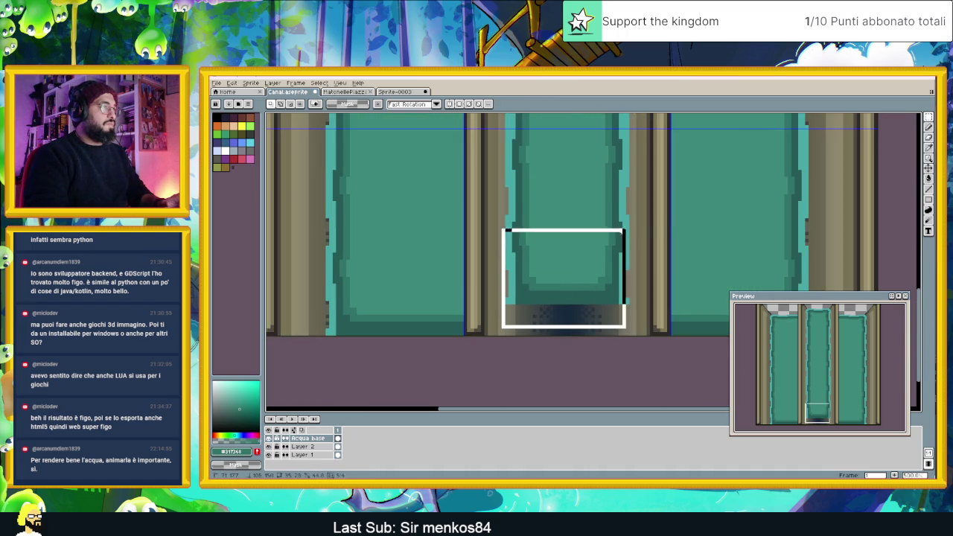
key("shift+v")
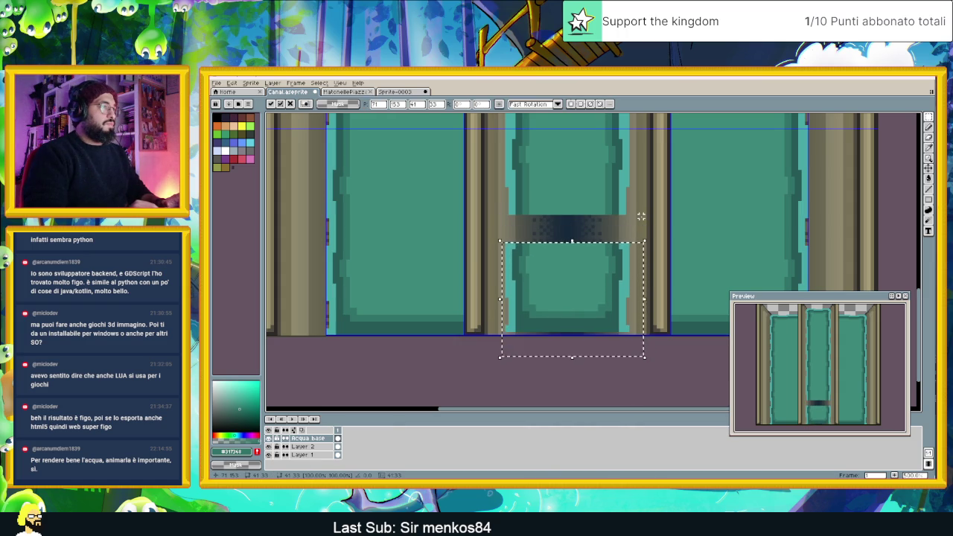
key("ctrl+d")
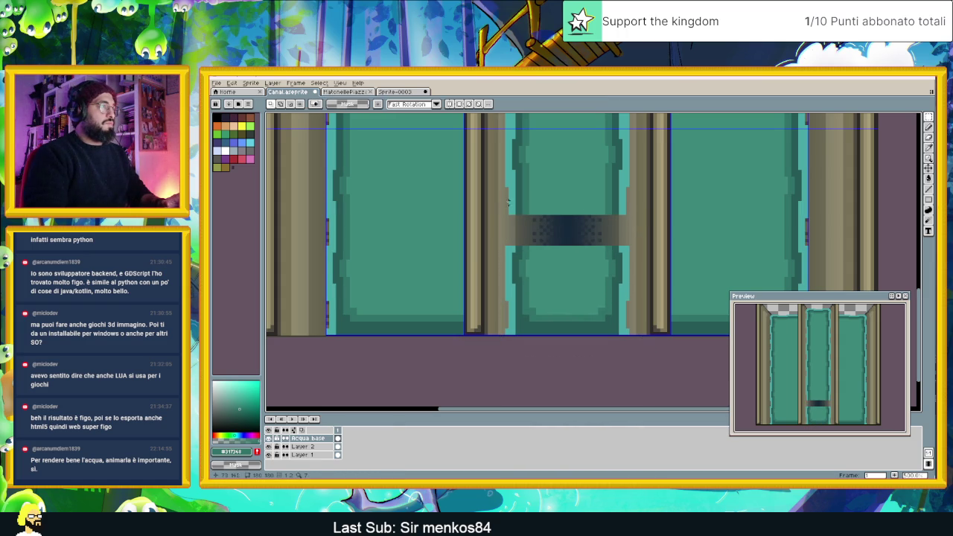
Cover the remaining dark stripe with teal water pixels and deselect.
mouse_move(503, 241)
left_mouse_down()
mouse_move(637, 271)
mouse_move(644, 186)
left_mouse_up()
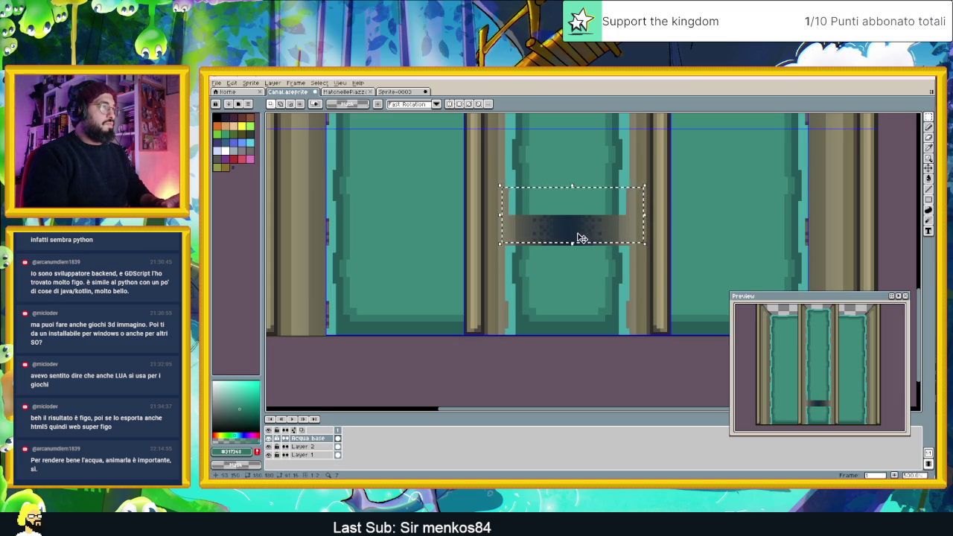
left_click_drag(572, 241, 574, 315)
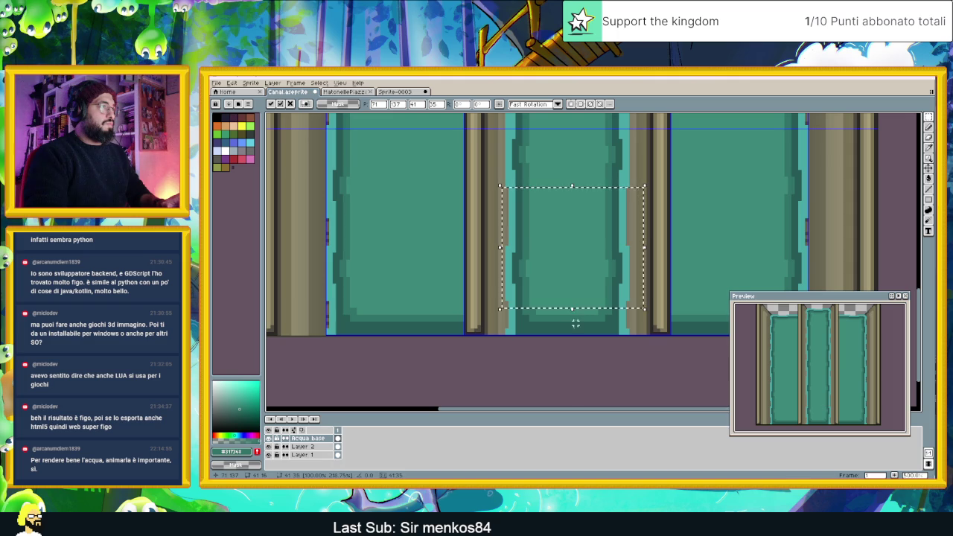
left_click(582, 357)
scroll(582, 357, "down", 3)
scroll(585, 356, "down", 1)
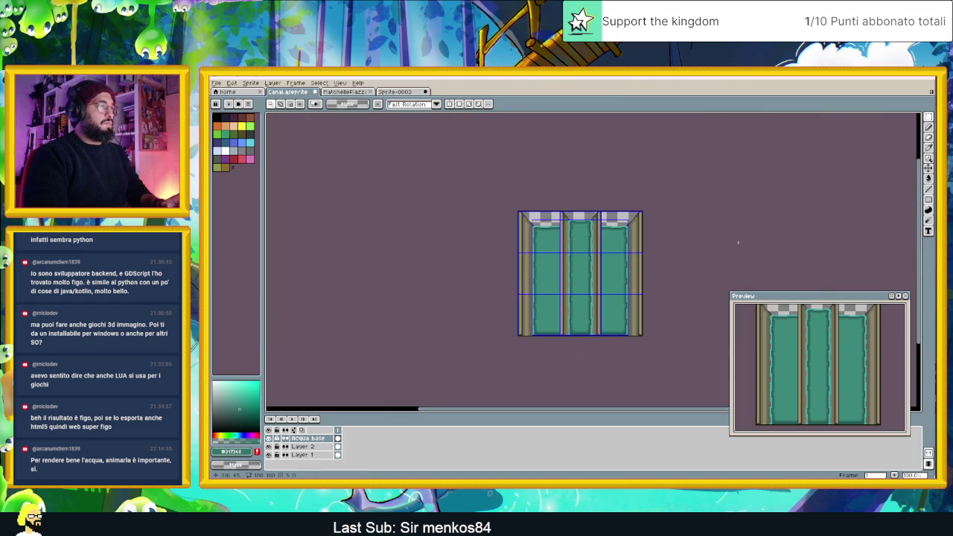
Hide Layer 1 with the stone pillars so only the teal water columns show.
left_click(268, 455)
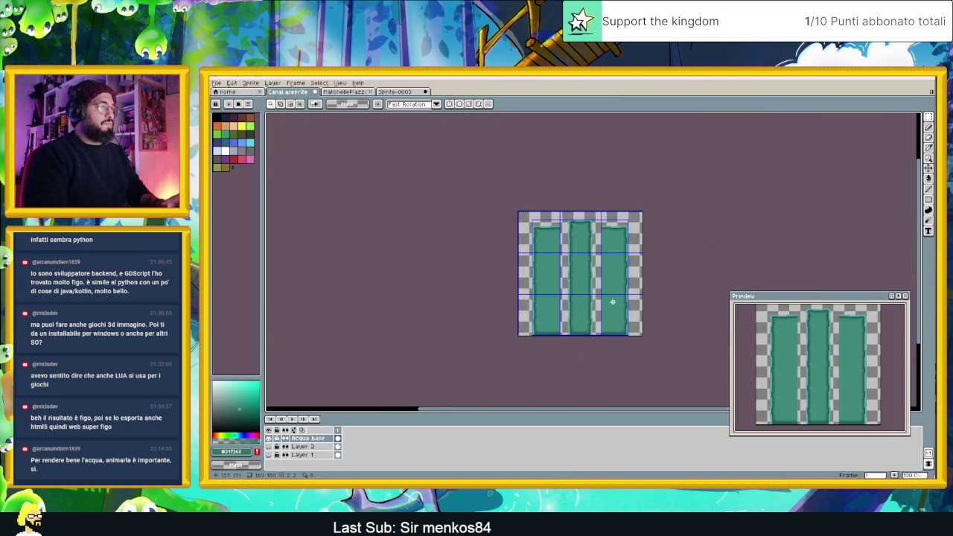
scroll(611, 304, "up", 1)
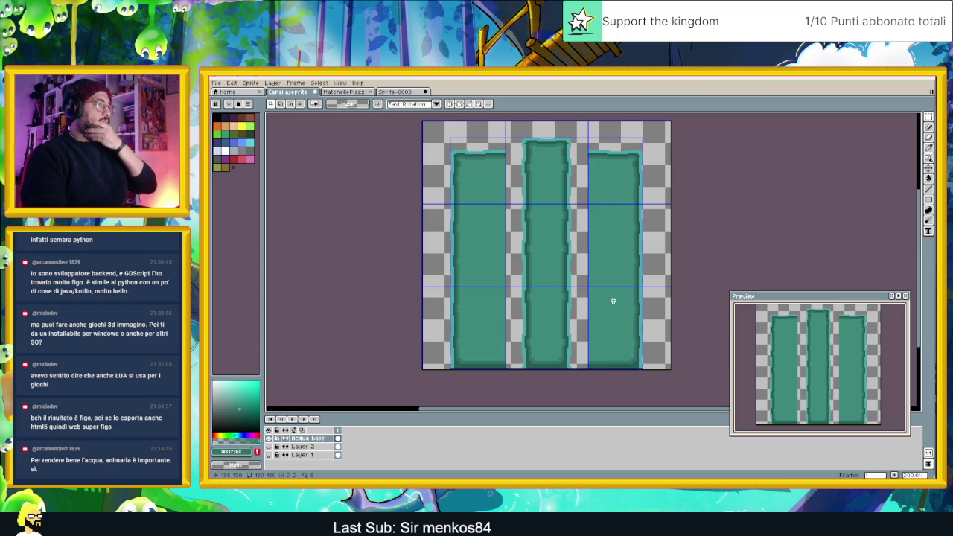
scroll(613, 301, "down", 1)
left_click(216, 83)
mouse_move(231, 151)
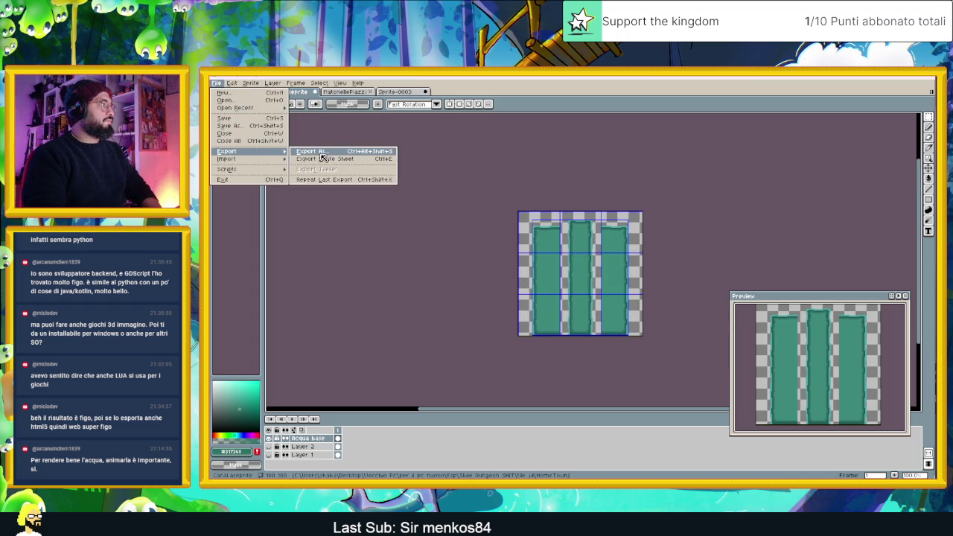
Export the sprite as 'acqua del Canale.png', accepting the PNG flattened-layers warning.
left_click(327, 152)
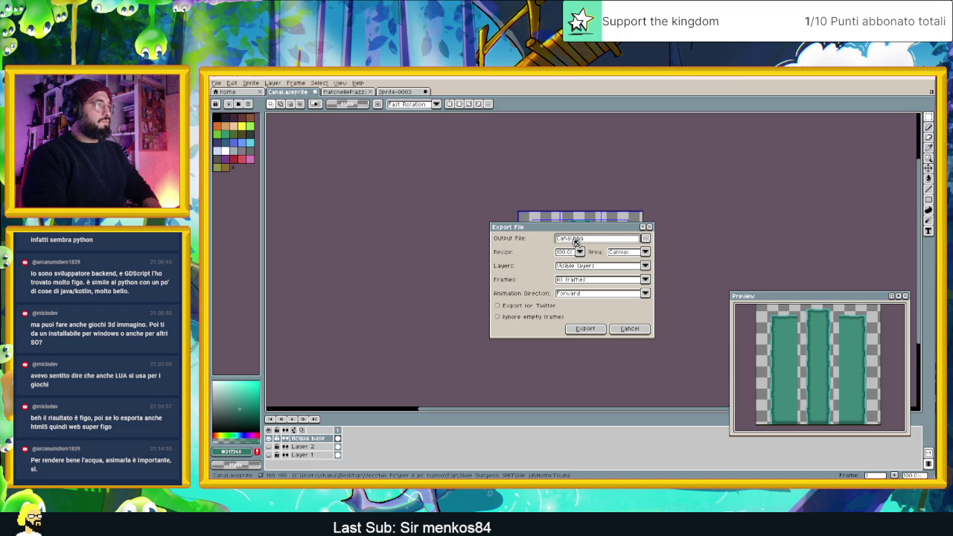
key("BackSpace")
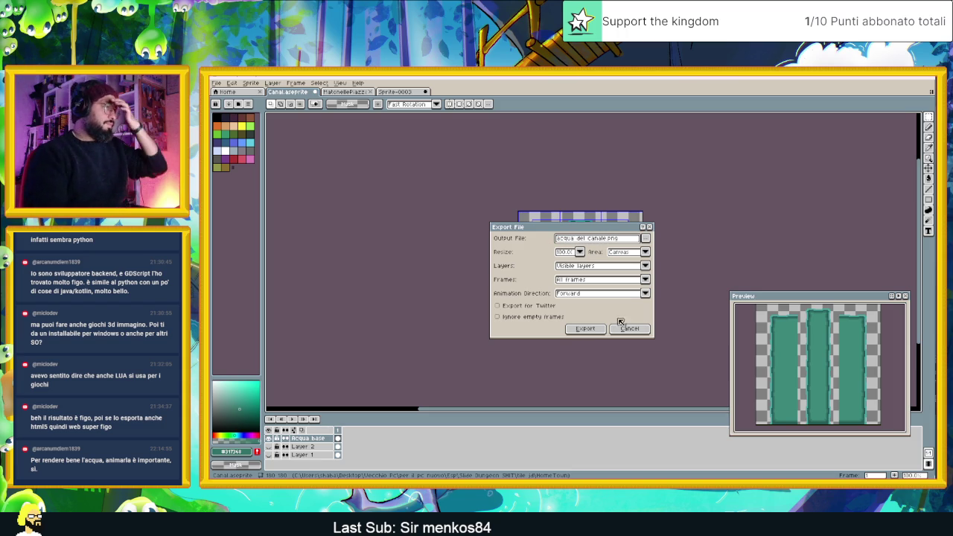
left_click(585, 328)
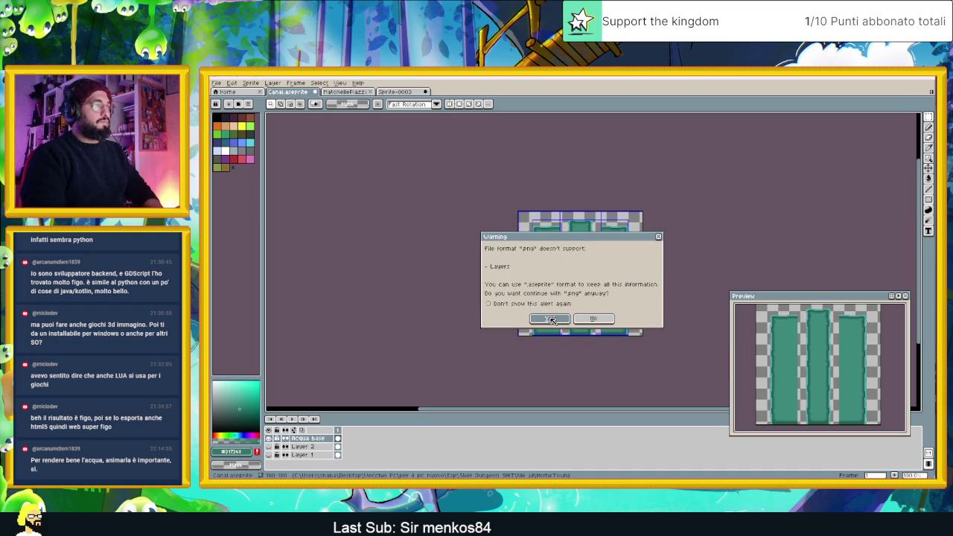
left_click(551, 319)
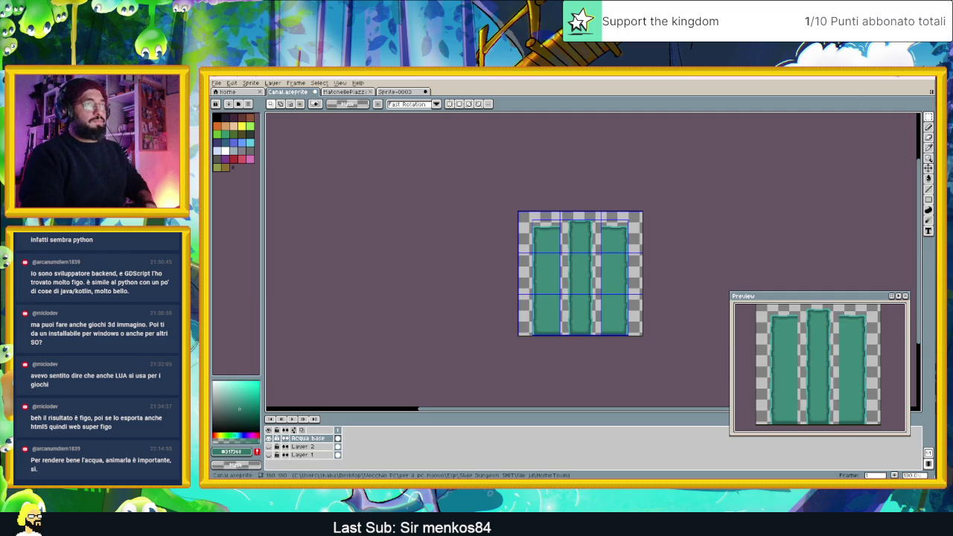
left_click(901, 77)
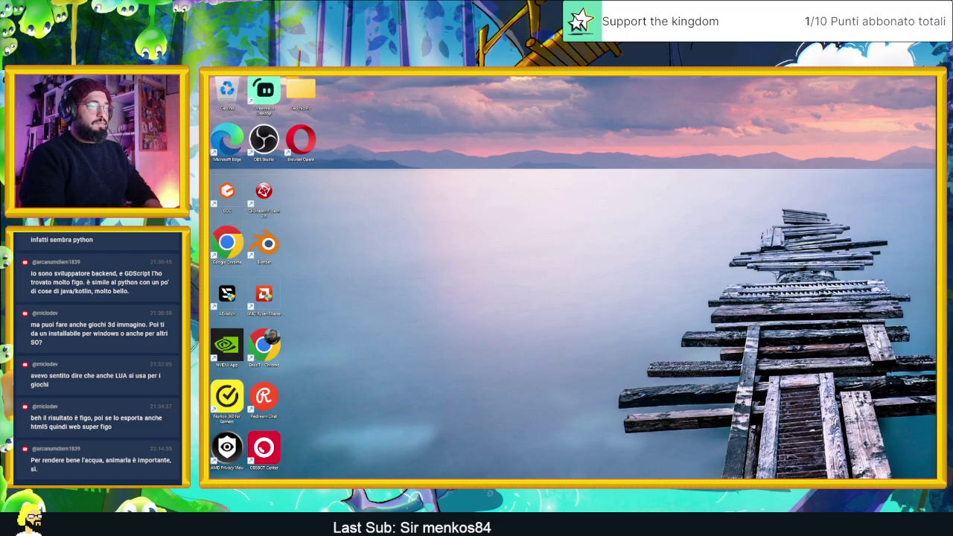
Copy acqua del canale.png from HomeTown into the game's Grafica > Piazza > Terreno folder.
key("alt+Tab")
key("alt+Tab")
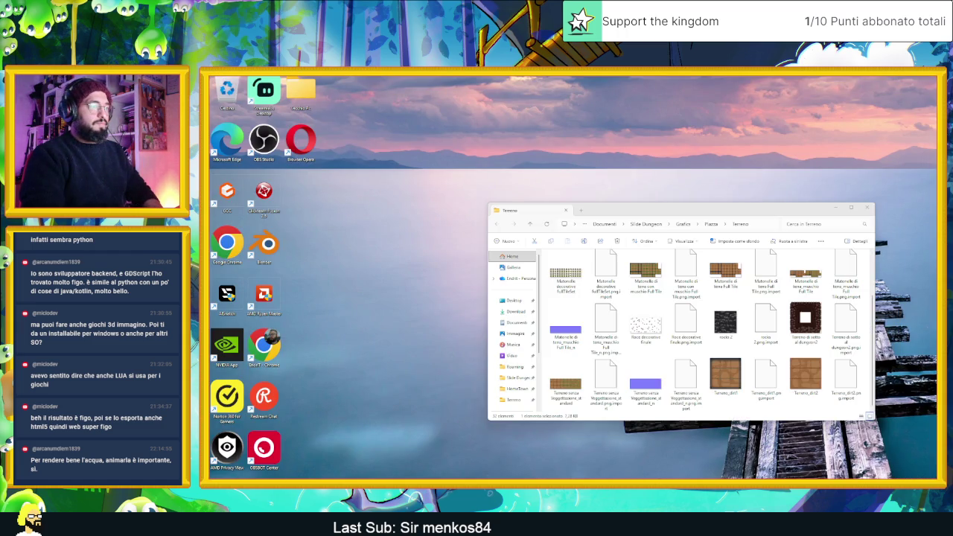
key("alt+Tab")
key("alt+Tab")
key("alt+Tab")
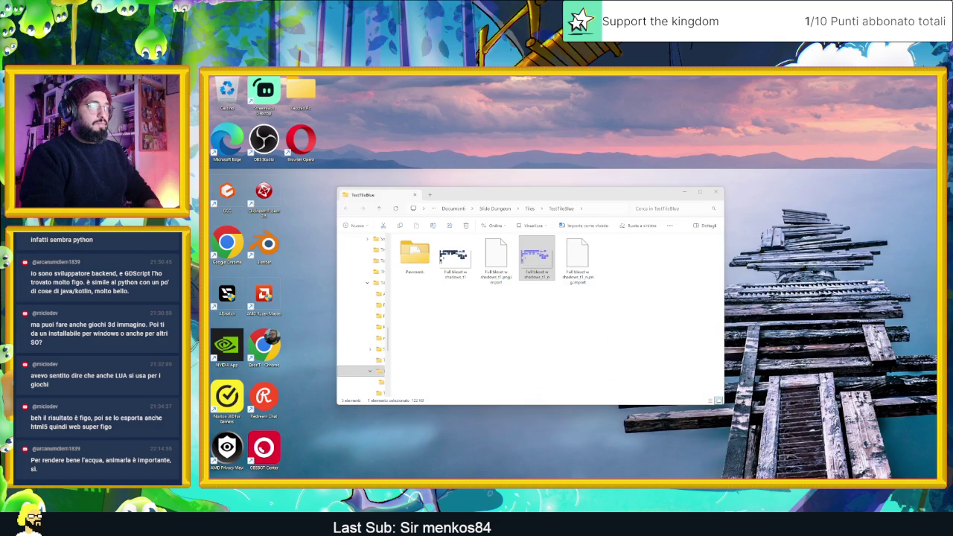
key("alt+Tab")
key("alt+Tab")
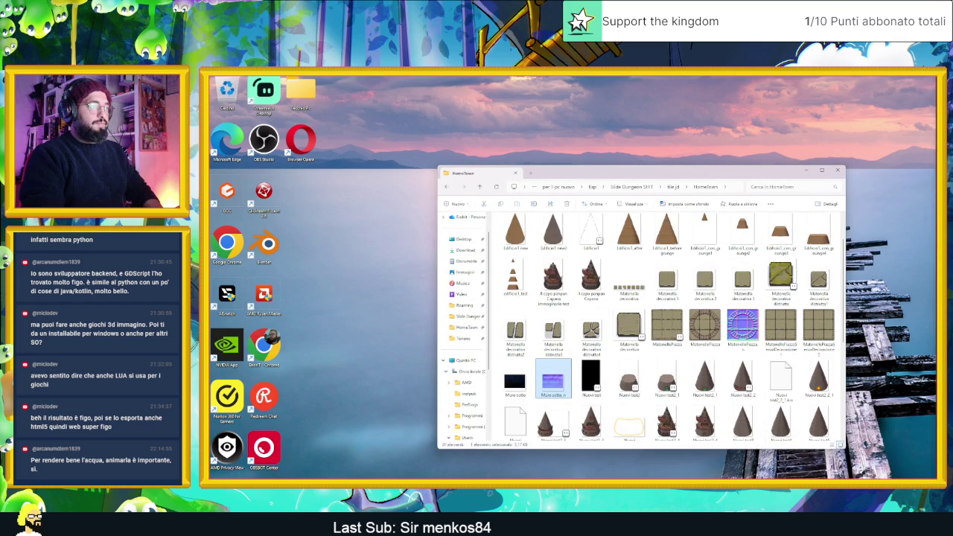
scroll(674, 395, "down", 3)
scroll(675, 396, "up", 5)
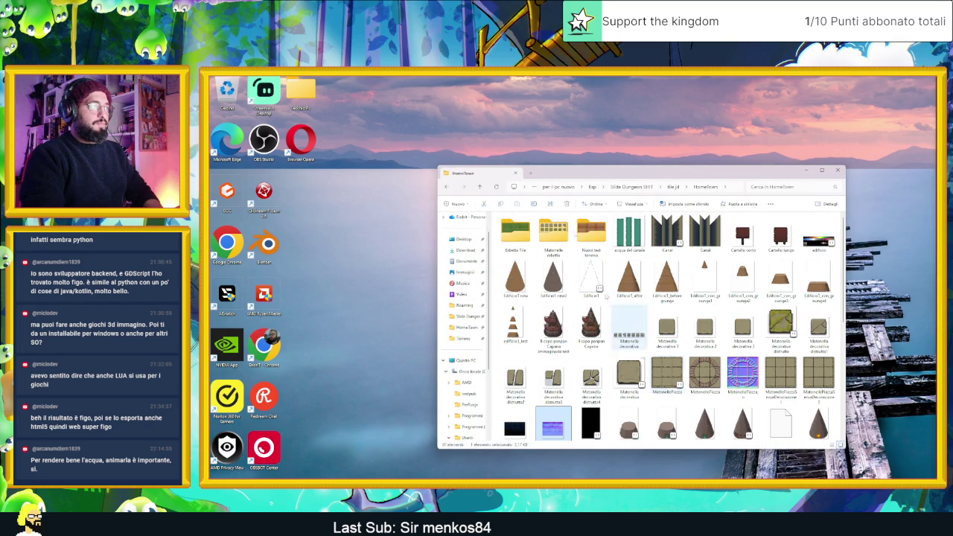
left_click(629, 233)
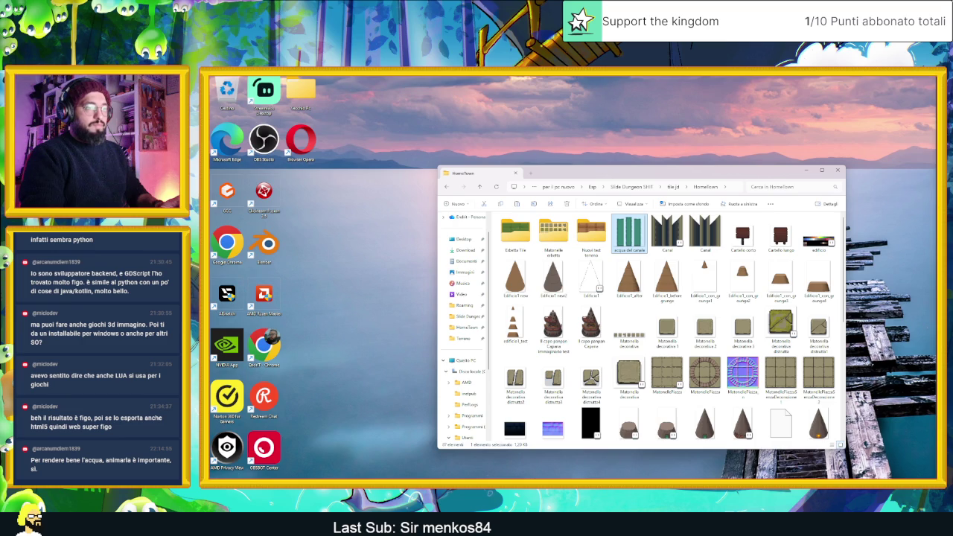
key("alt+Tab")
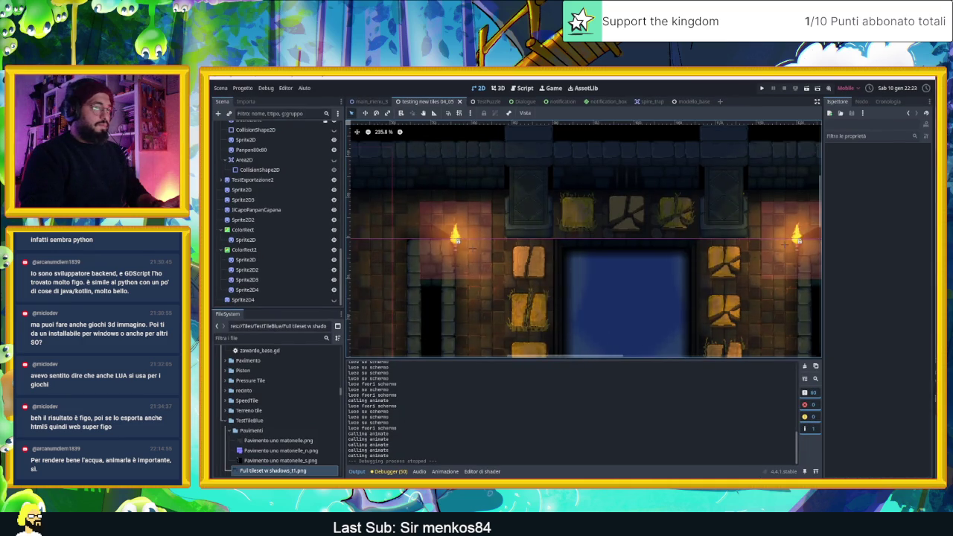
key("alt+Tab")
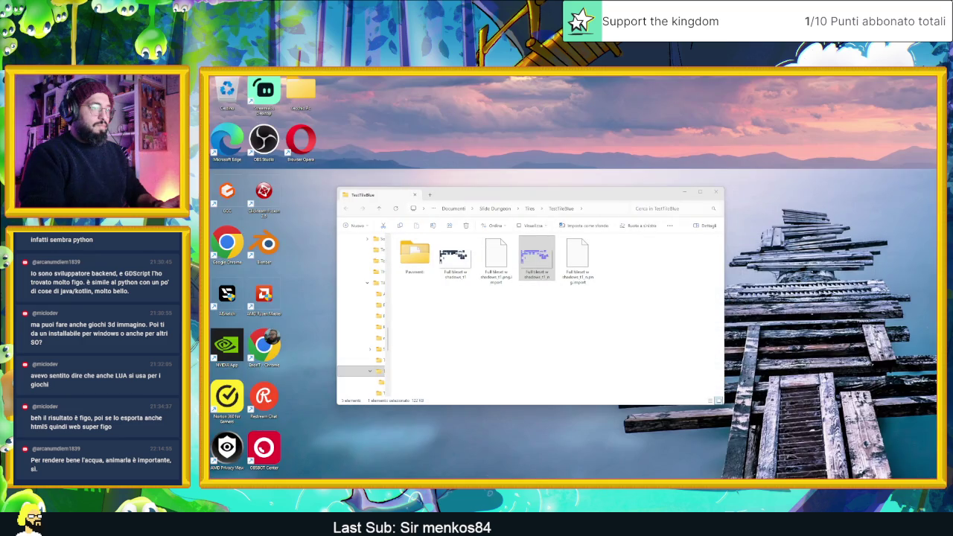
key("alt+Tab")
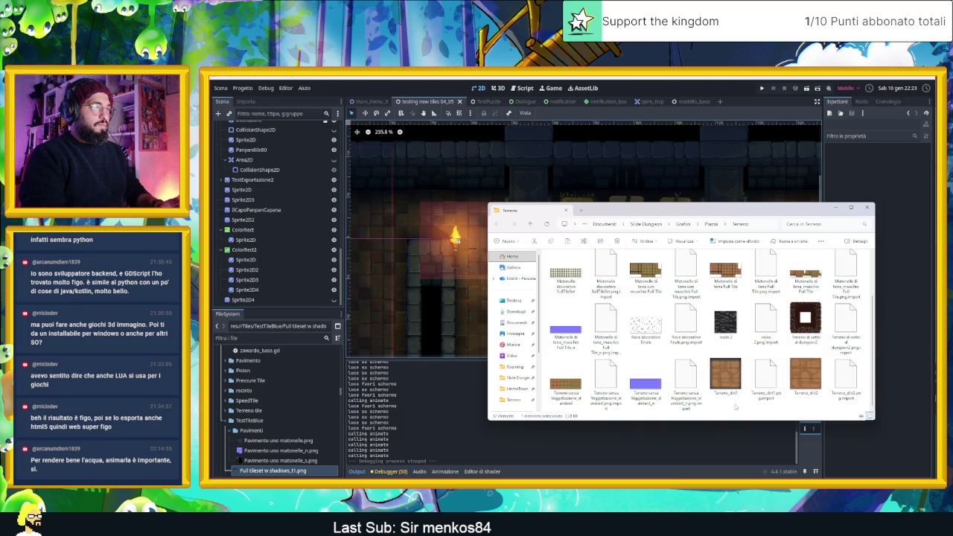
left_click(736, 407)
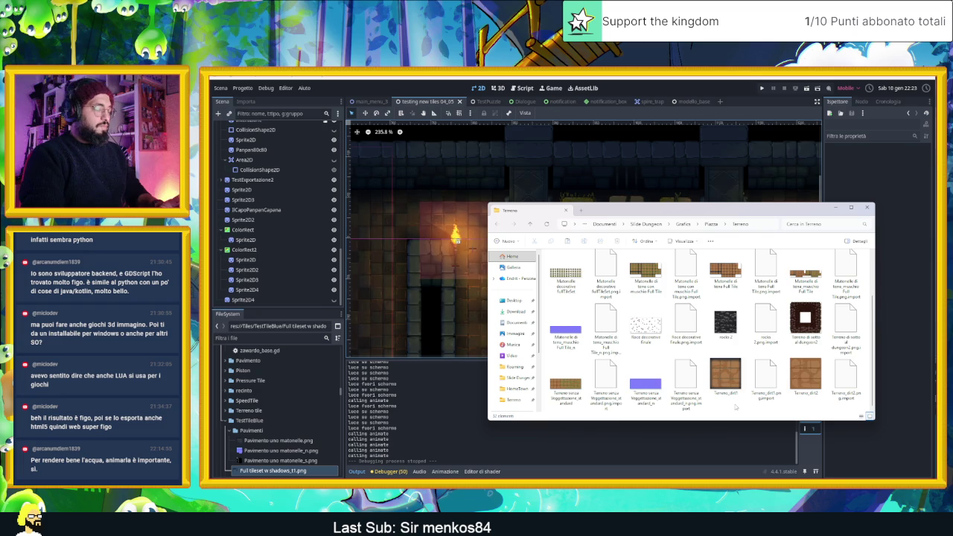
key("ctrl+v")
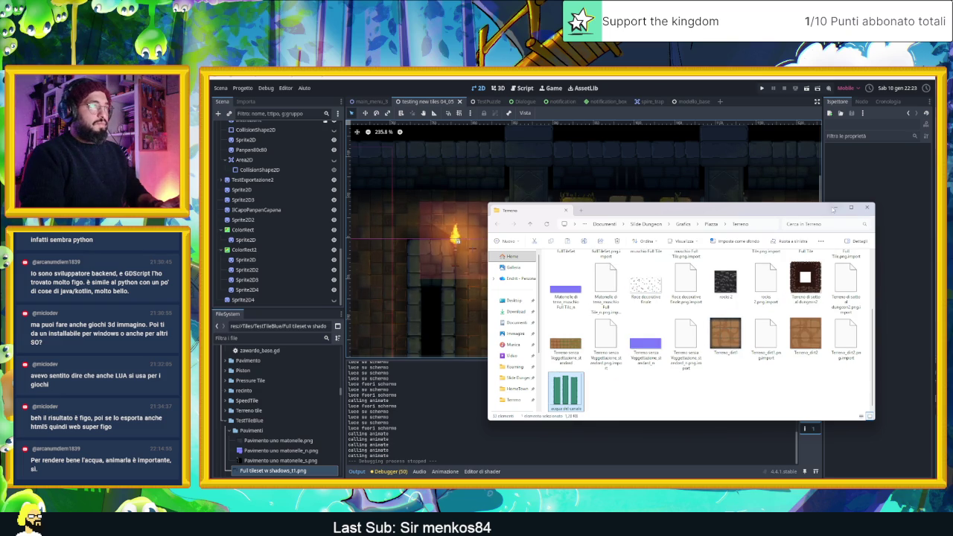
left_click(834, 208)
scroll(267, 447, "down", 2)
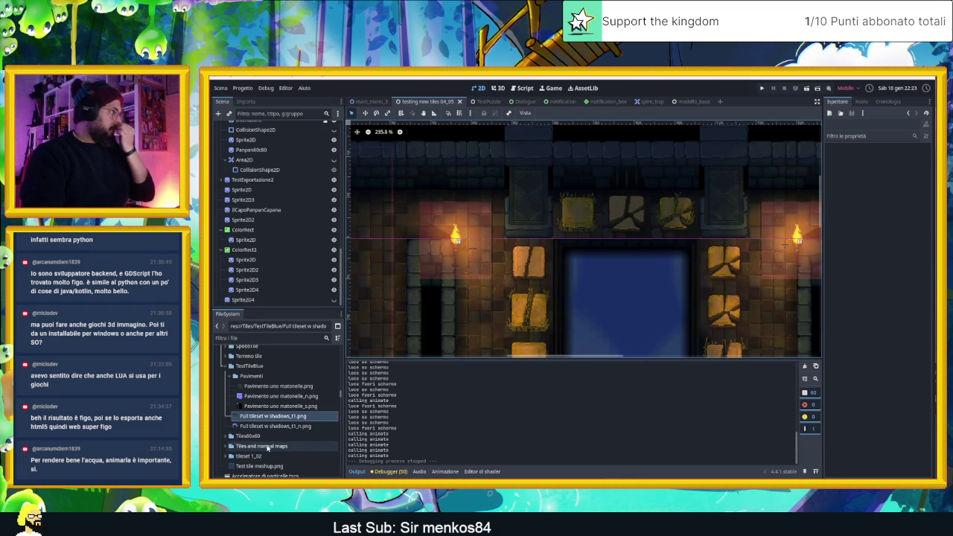
Delete the teal water Sprite2D placeholder and the ColorRect beside the wizard tower.
scroll(266, 447, "down", 2)
scroll(298, 443, "down", 1)
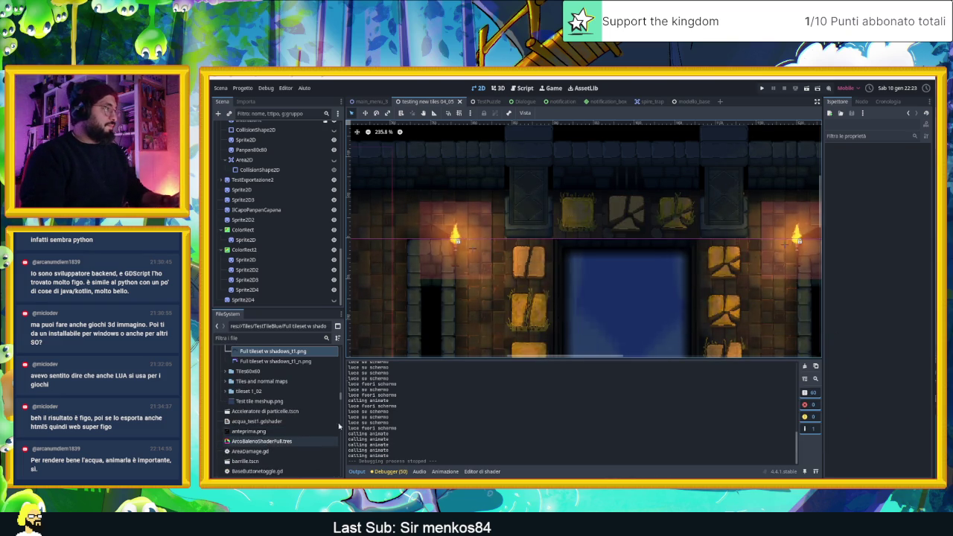
scroll(589, 238, "down", 3)
scroll(708, 254, "down", 2)
scroll(629, 180, "down", 1)
scroll(629, 179, "down", 2)
left_click_drag(749, 283, 585, 201)
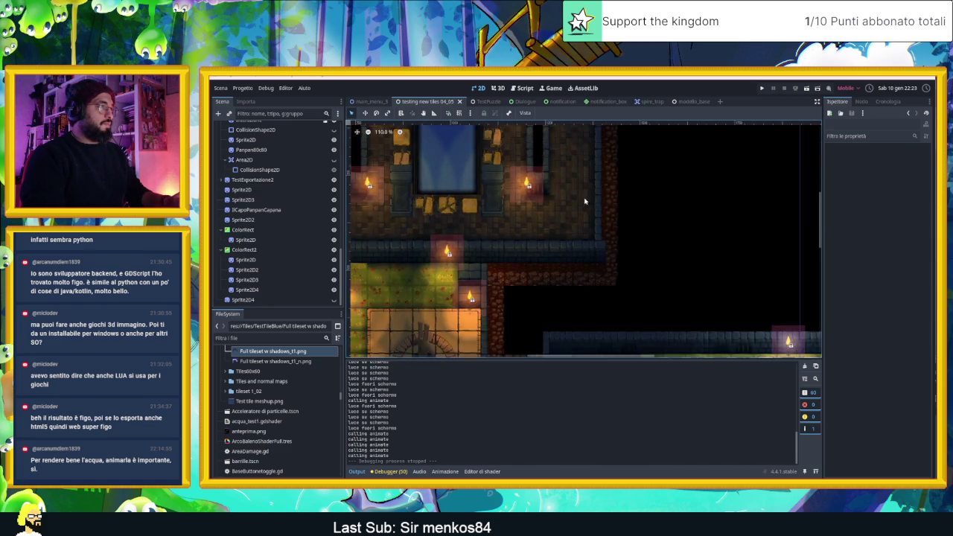
scroll(585, 201, "down", 3)
scroll(668, 245, "down", 3)
left_click_drag(668, 245, 597, 205)
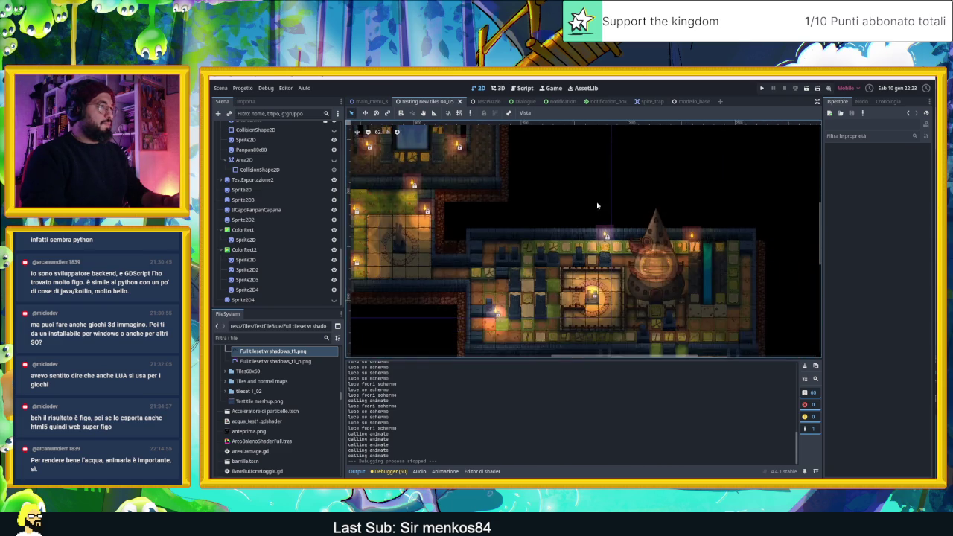
scroll(696, 276, "up", 5)
scroll(675, 263, "up", 4)
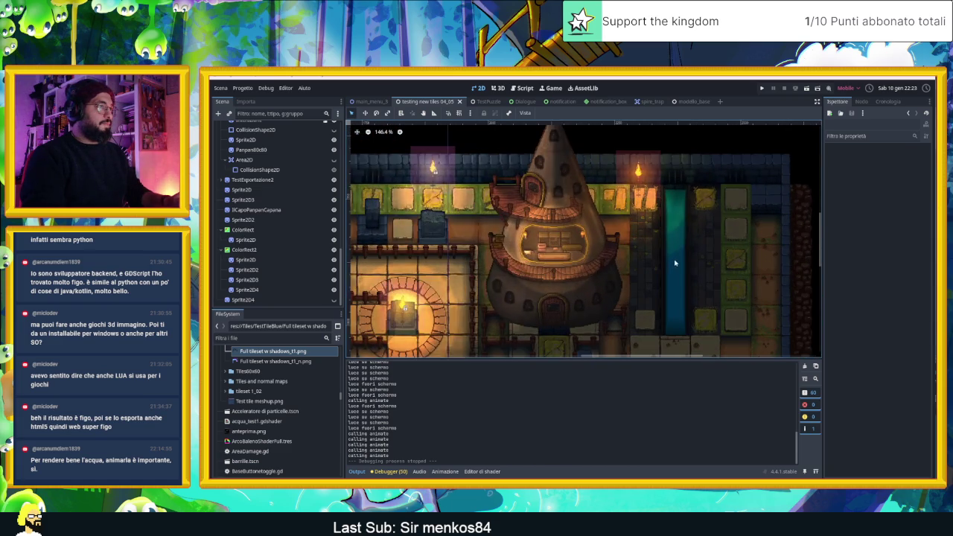
left_click(672, 212)
key("Delete")
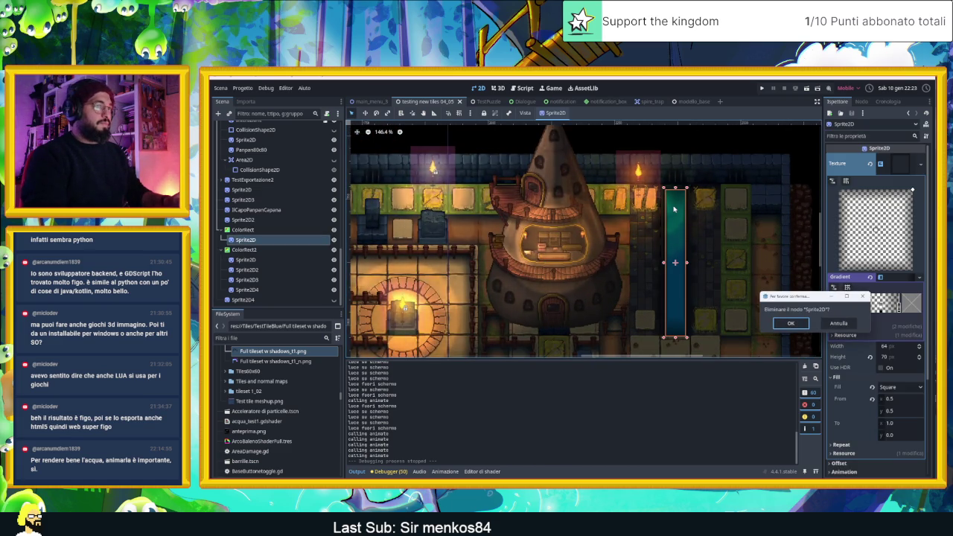
key("Return")
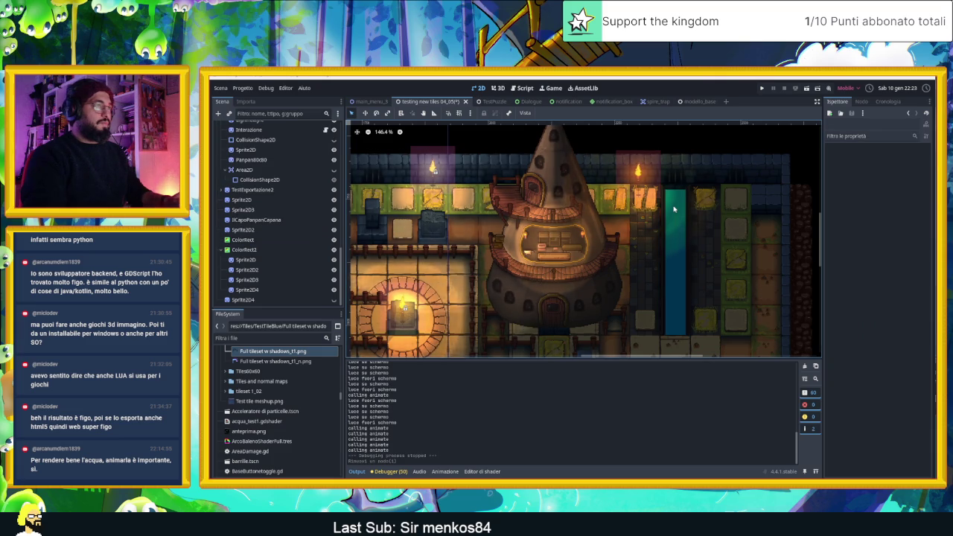
key("Delete")
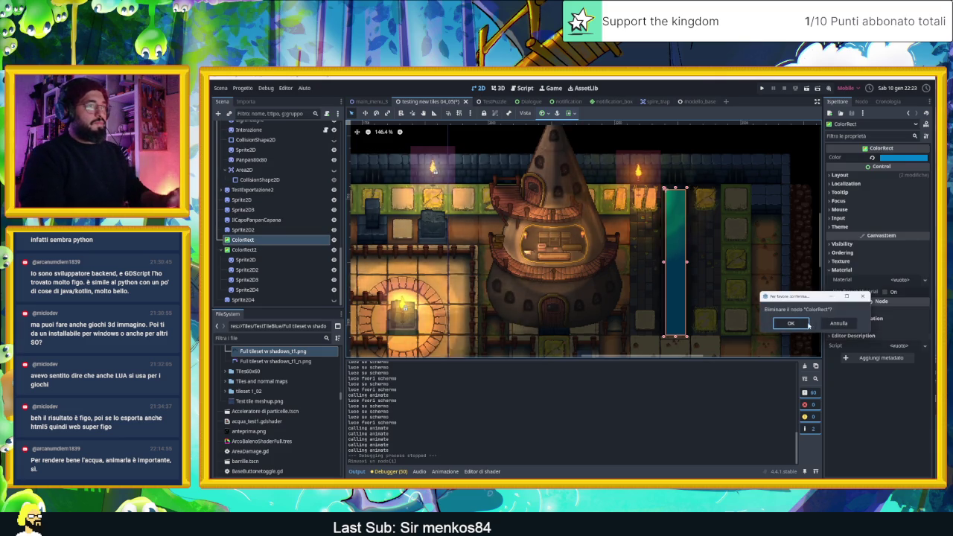
key("Return")
Pan along the strip beside the tower and select the blue ColorRect2 placeholder.
scroll(696, 298, "up", 3)
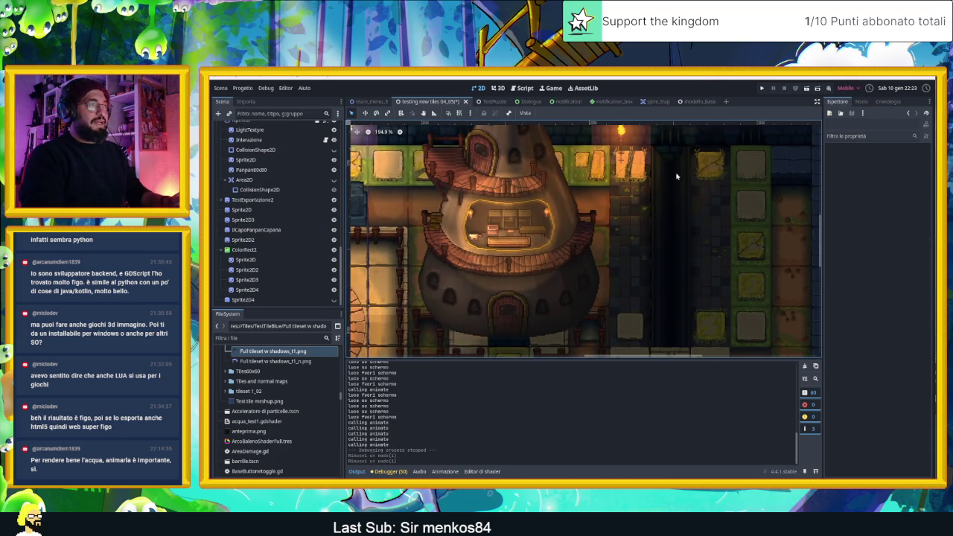
scroll(678, 181, "up", 2)
scroll(674, 167, "up", 2)
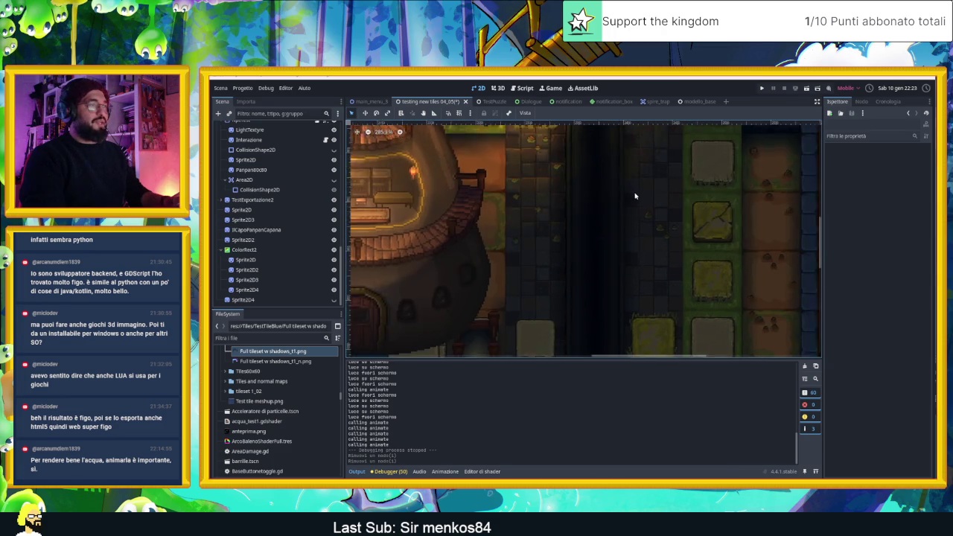
scroll(637, 197, "down", 2)
scroll(633, 224, "down", 1)
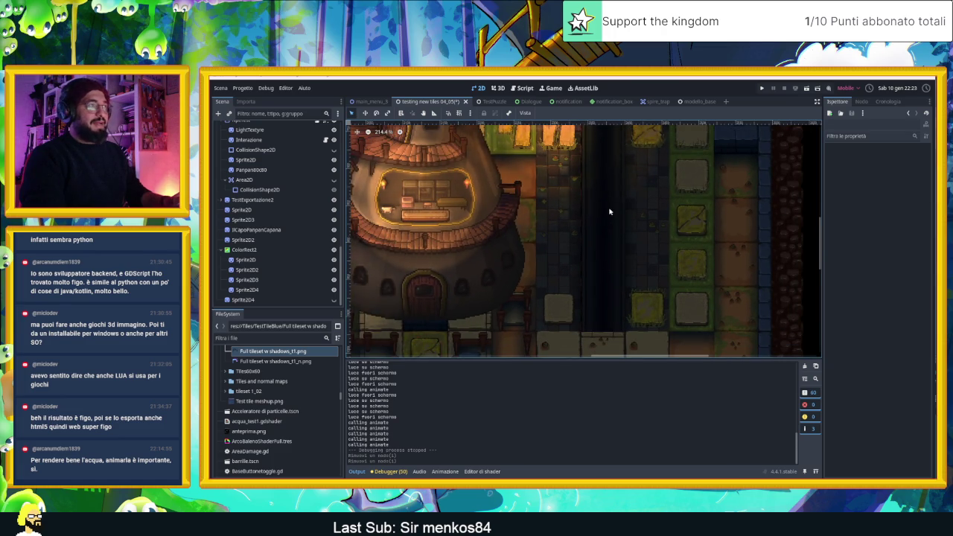
left_click_drag(610, 212, 619, 258)
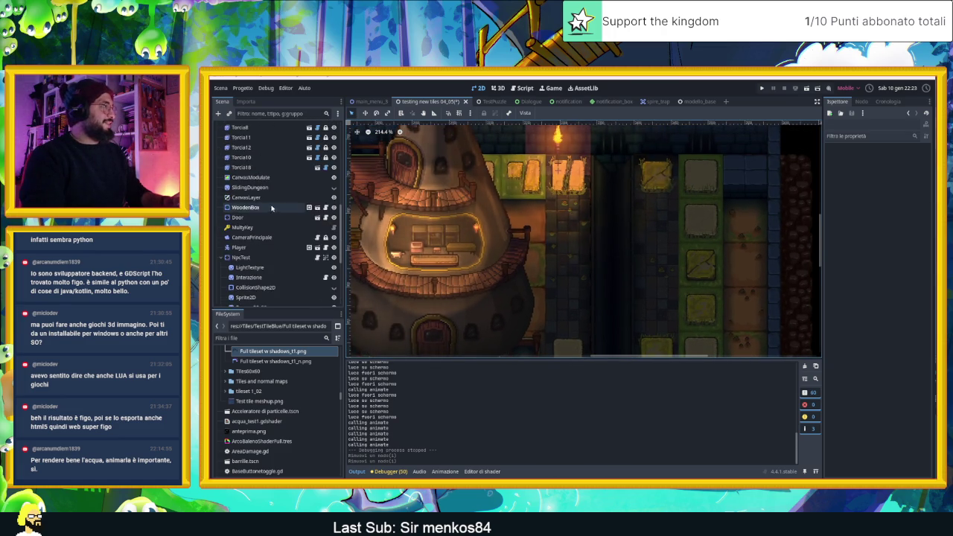
scroll(604, 195, "down", 2)
scroll(604, 195, "down", 2)
scroll(604, 195, "down", 2)
left_click(382, 192)
Delete the ColorRect2 placeholder from the scene.
key("Delete")
left_click(777, 324)
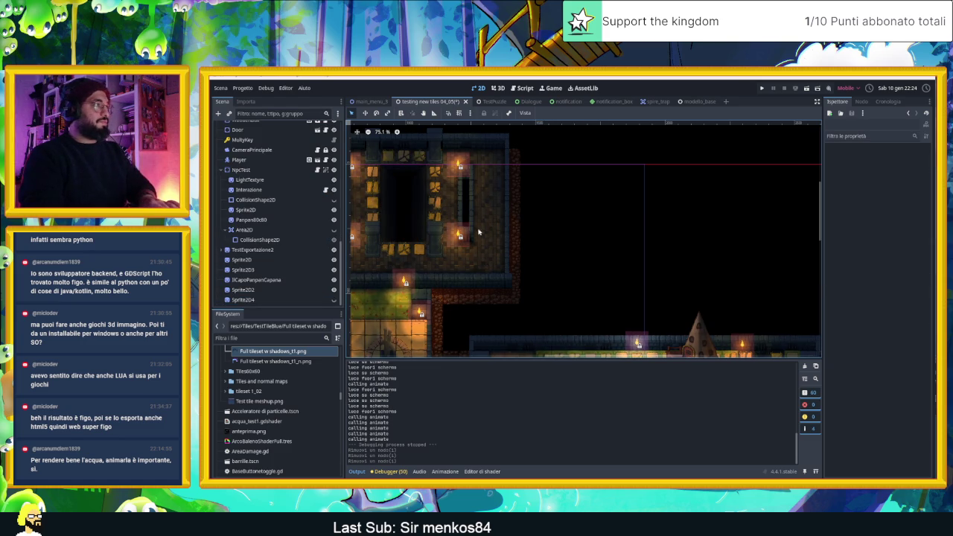
scroll(408, 191, "up", 1)
scroll(483, 215, "up", 1)
scroll(468, 249, "up", 1)
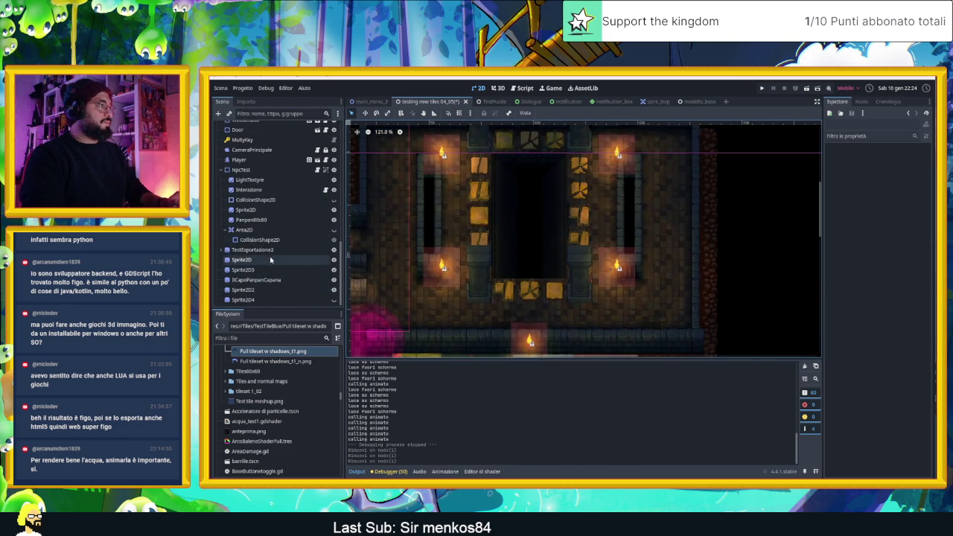
Inspect Sprite2D, Sprite2D3 and TestEsportazione2, then toggle TileMapLayer2's visibility to check it.
left_click(271, 260)
left_click(280, 270)
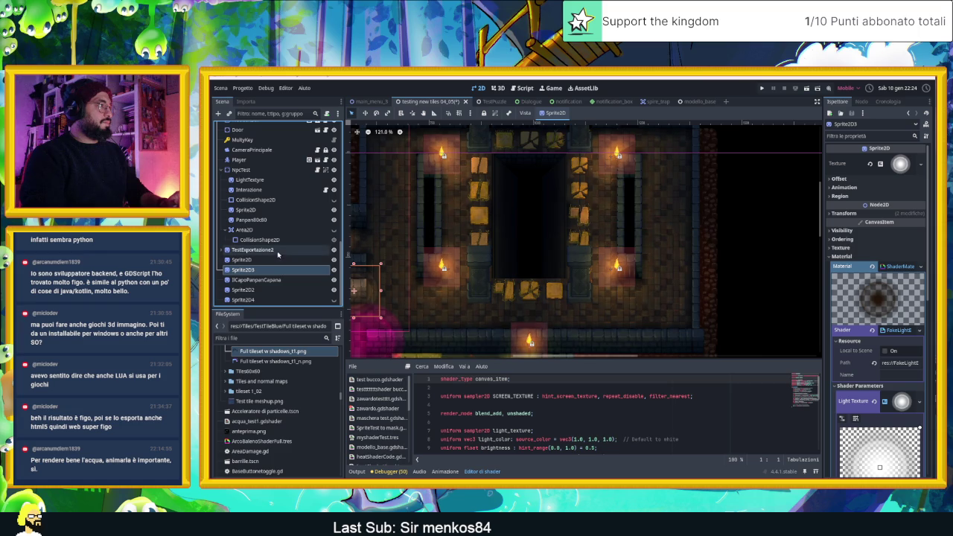
left_click(277, 251)
scroll(276, 224, "up", 5)
scroll(273, 187, "up", 5)
scroll(270, 152, "up", 3)
left_click(298, 147)
left_click(334, 147)
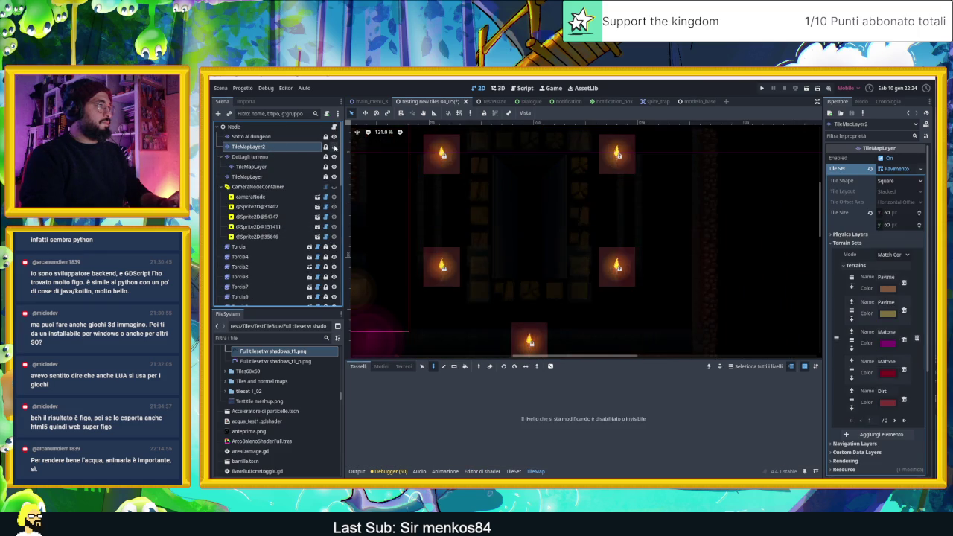
left_click(334, 147)
Compare Sotto al dungeon and the Recinto TileMapLayer, ending on Dettagli terreno with Pavimento.
left_click(330, 138)
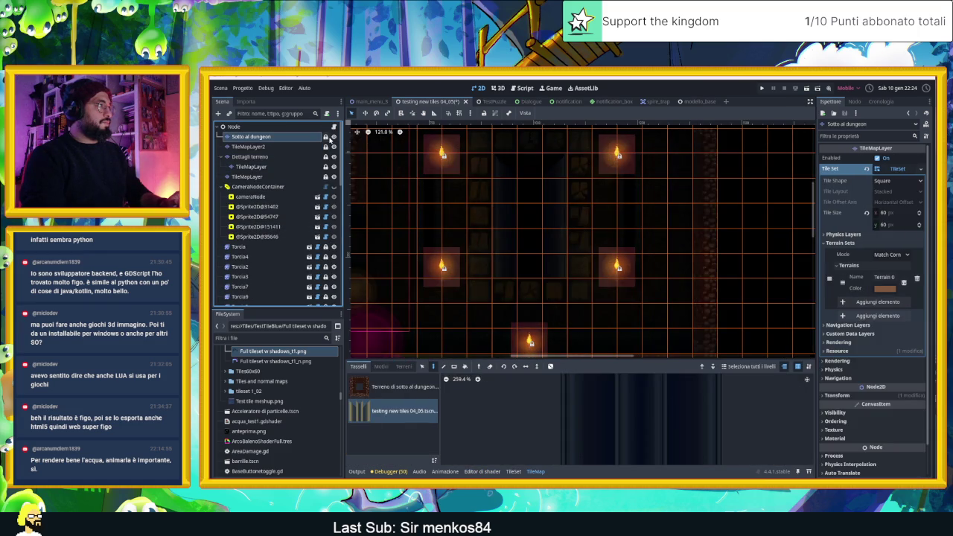
left_click(333, 137)
left_click(334, 138)
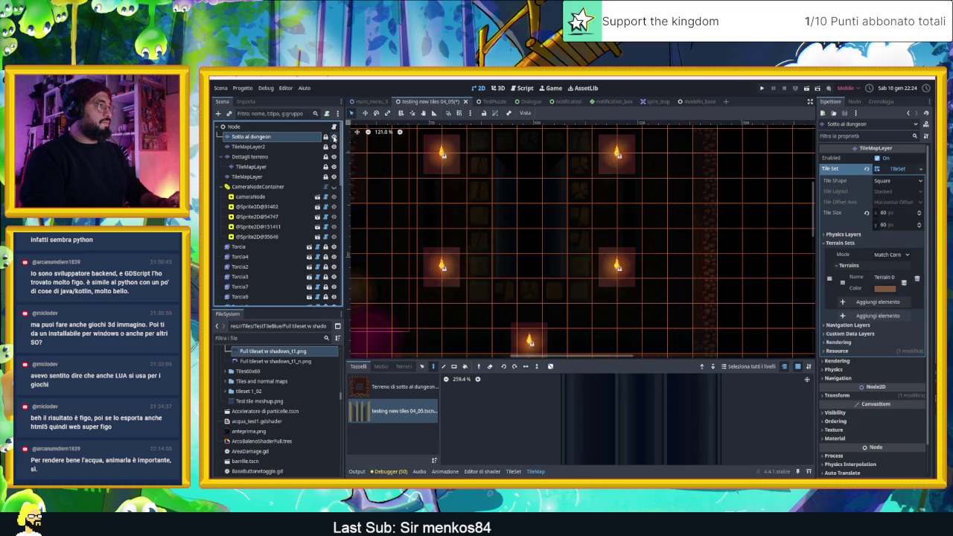
left_click(286, 166)
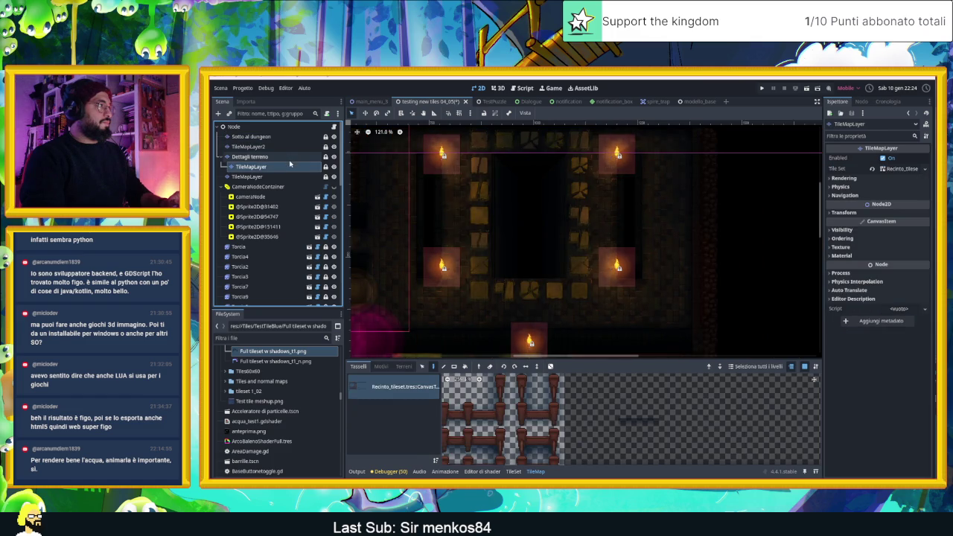
left_click(288, 158)
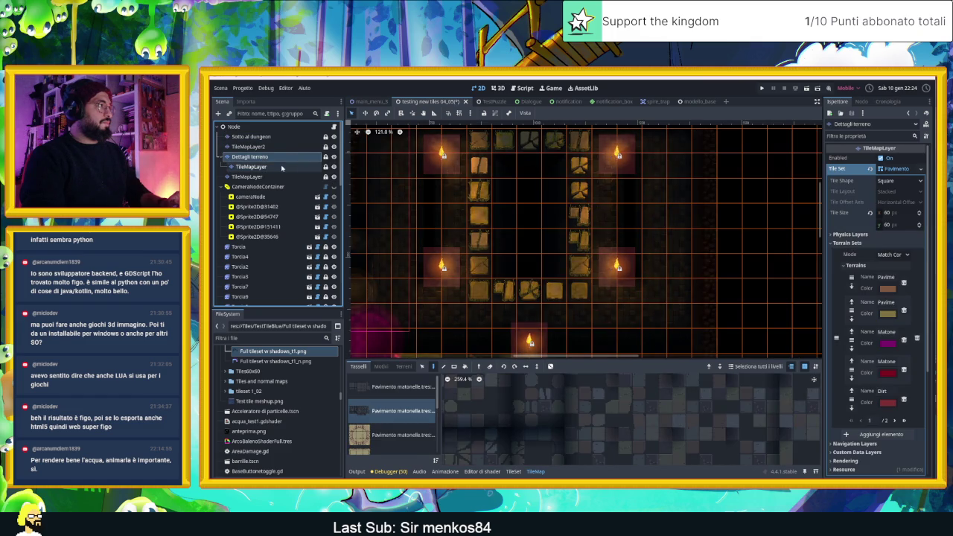
left_click(282, 167)
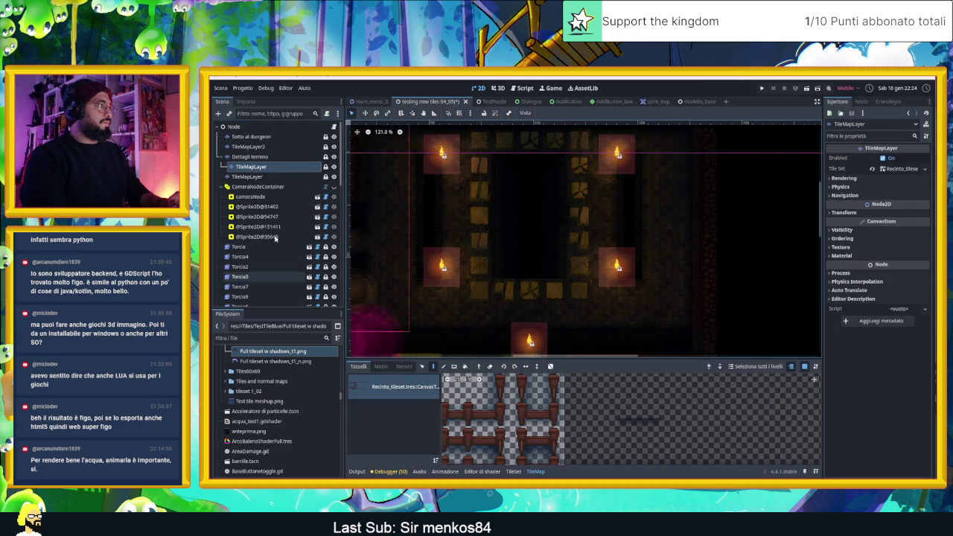
left_click(253, 157)
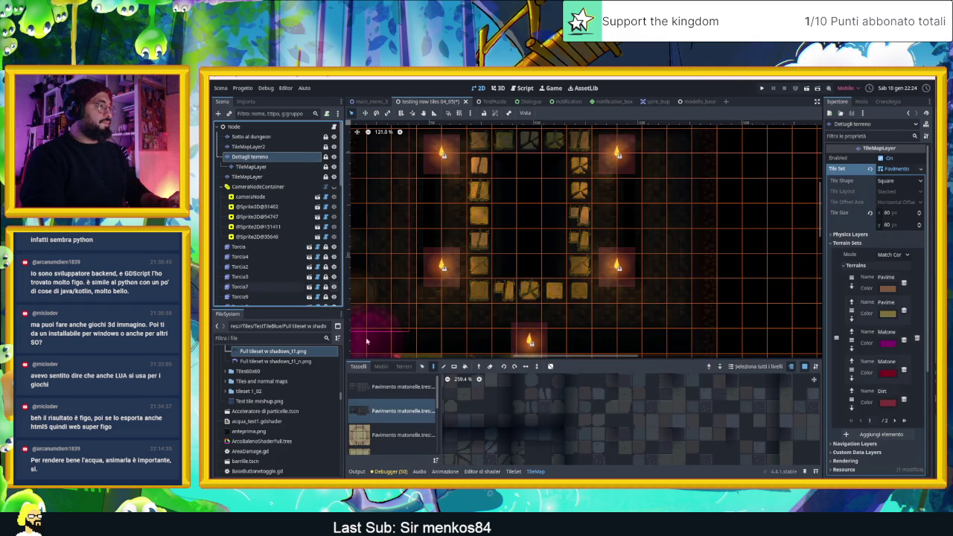
scroll(396, 439, "down", 3)
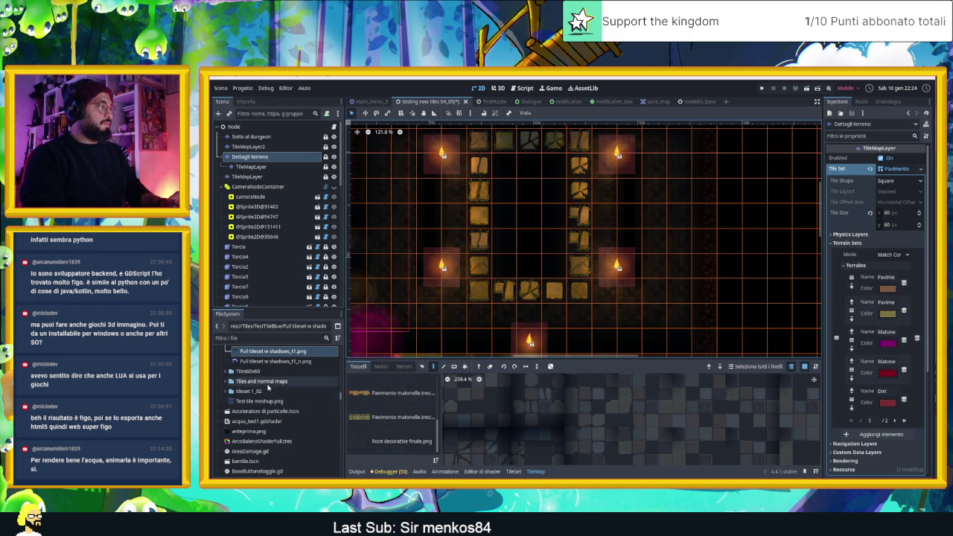
Select acqua del canale.png in the Piazza/Terreno folder and bring up the TileSet source editor.
scroll(269, 385, "up", 2)
scroll(269, 385, "down", 3)
scroll(269, 385, "down", 2)
scroll(270, 385, "down", 3)
scroll(270, 386, "down", 3)
scroll(271, 389, "up", 2)
scroll(271, 393, "up", 3)
scroll(272, 399, "up", 3)
scroll(271, 406, "up", 1)
scroll(271, 407, "up", 3)
scroll(272, 409, "up", 3)
scroll(272, 411, "up", 2)
scroll(273, 411, "up", 3)
scroll(273, 411, "up", 3)
scroll(269, 409, "up", 2)
scroll(268, 409, "up", 3)
scroll(260, 402, "up", 3)
scroll(253, 395, "up", 3)
scroll(250, 385, "up", 1)
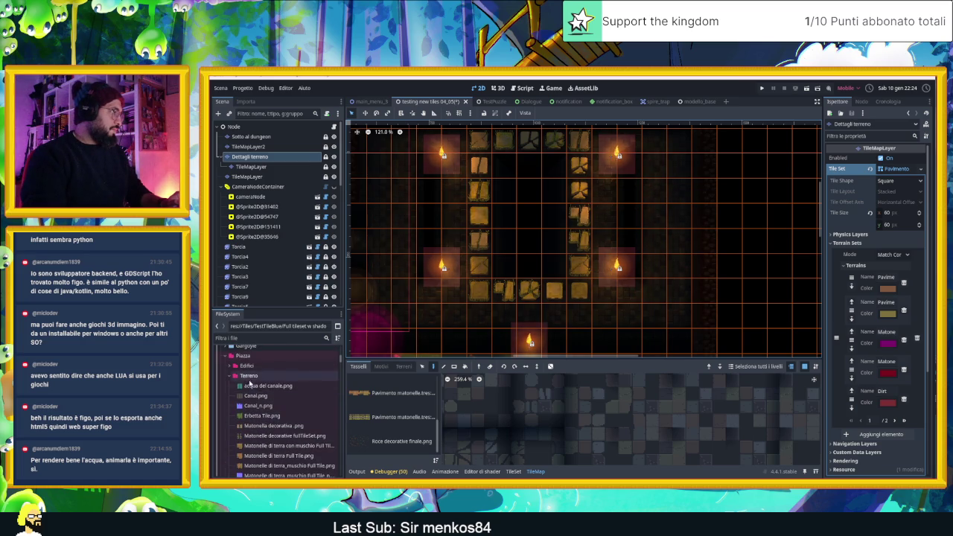
left_click(252, 386)
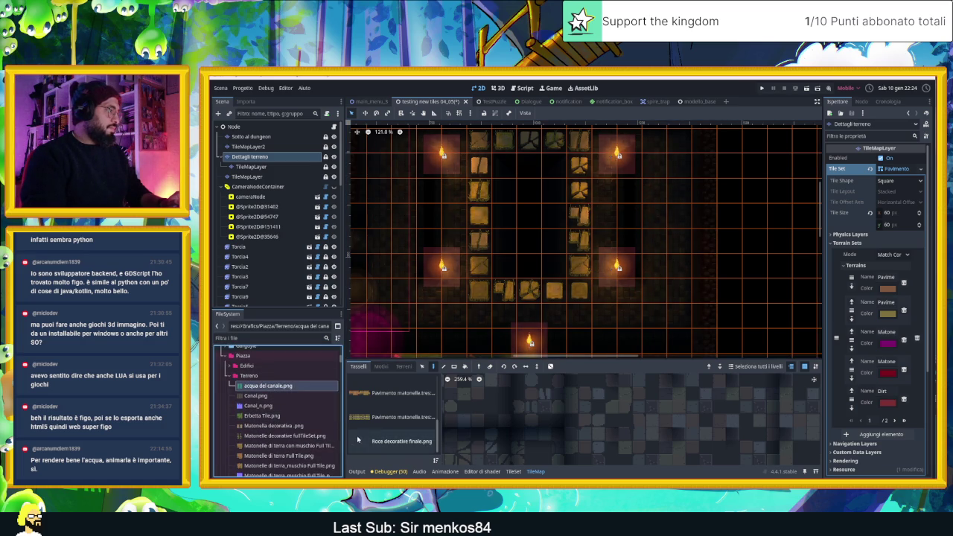
left_click(514, 471)
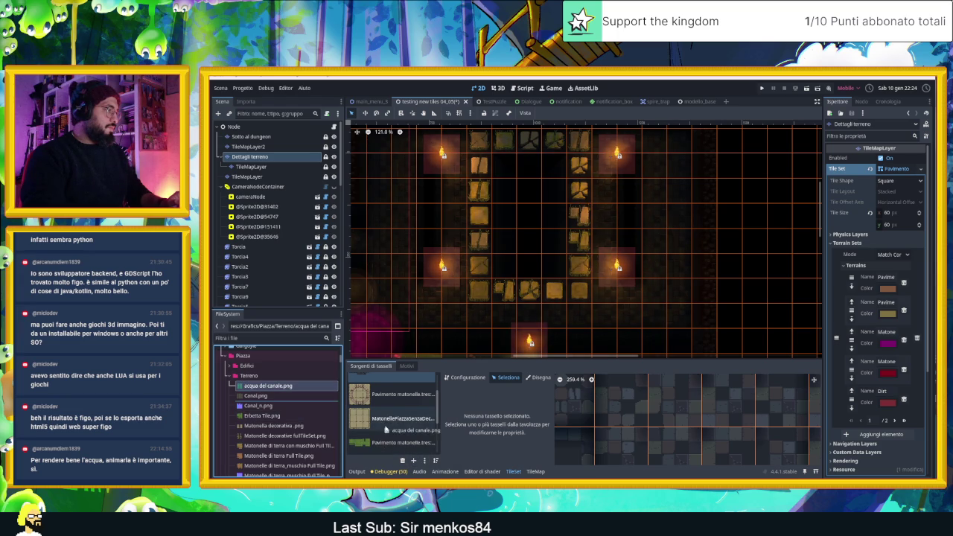
Add acqua del canale.png to the Pavimento tileset as an auto-tiled atlas source with a new CanvasTexture.
left_click_drag(261, 389, 414, 436)
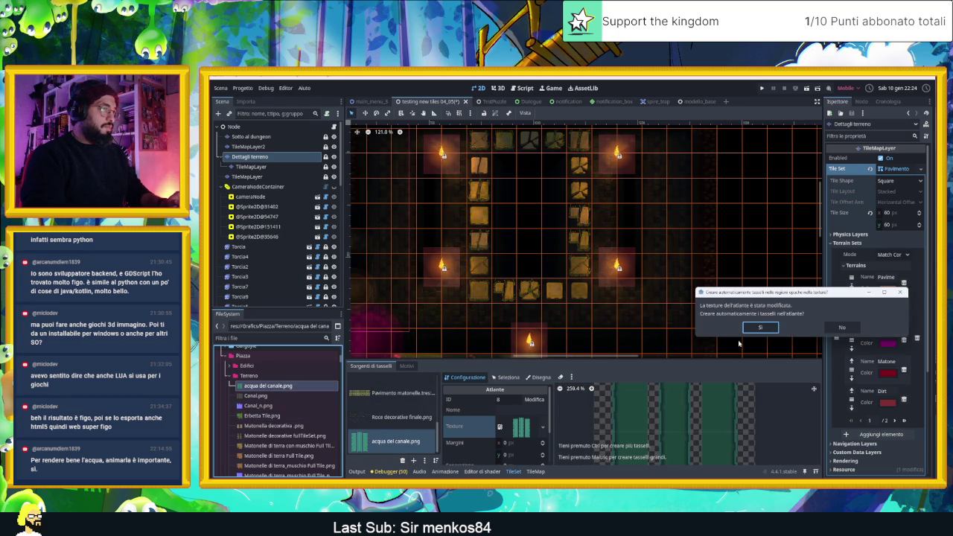
left_click(761, 327)
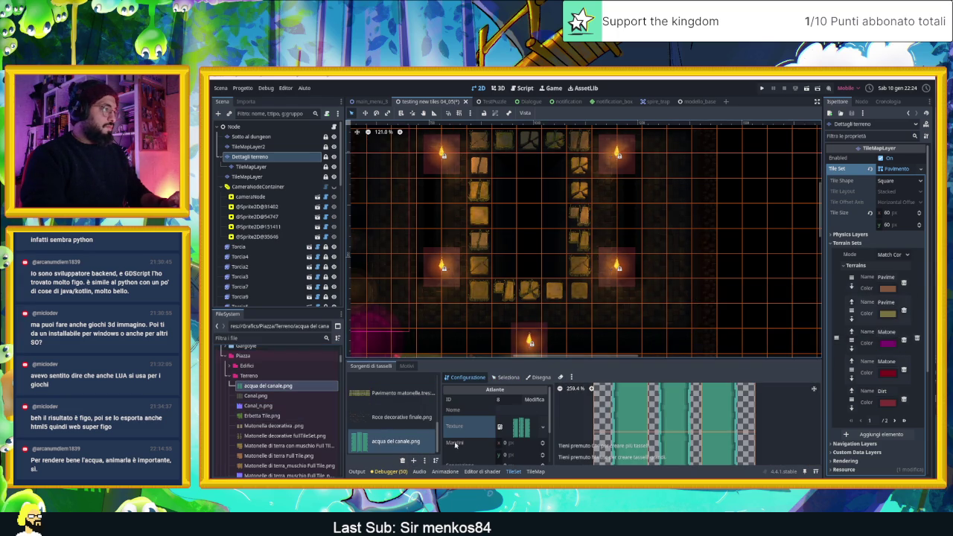
left_click(545, 427)
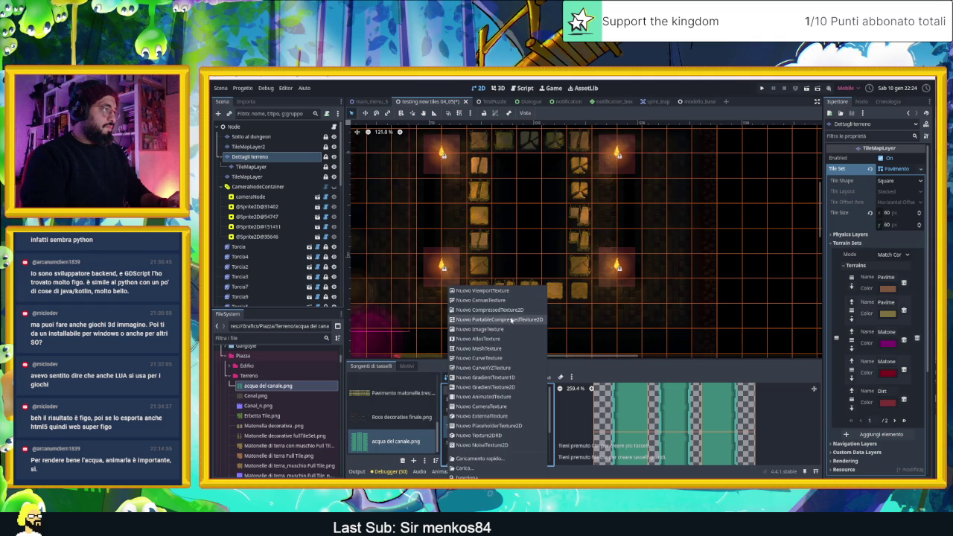
left_click(480, 300)
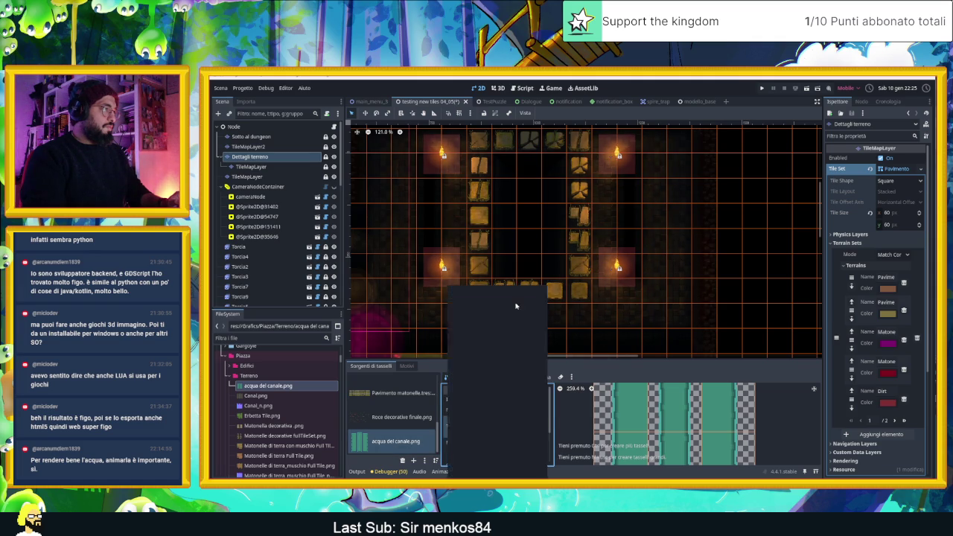
left_click(760, 327)
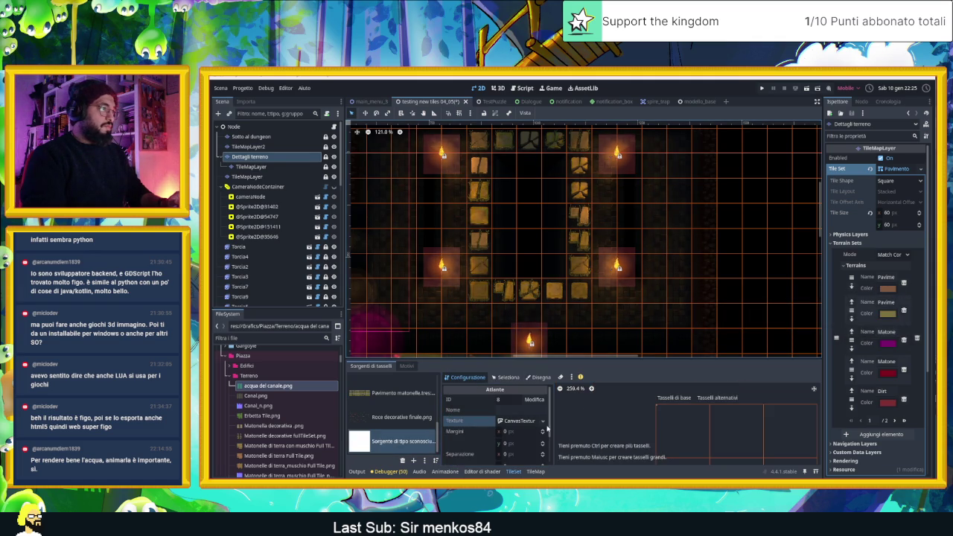
Set acqua del canale.png as the CanvasTexture's Diffuse image and return to the TileMap panel.
left_click(519, 422)
scroll(519, 434, "down", 1)
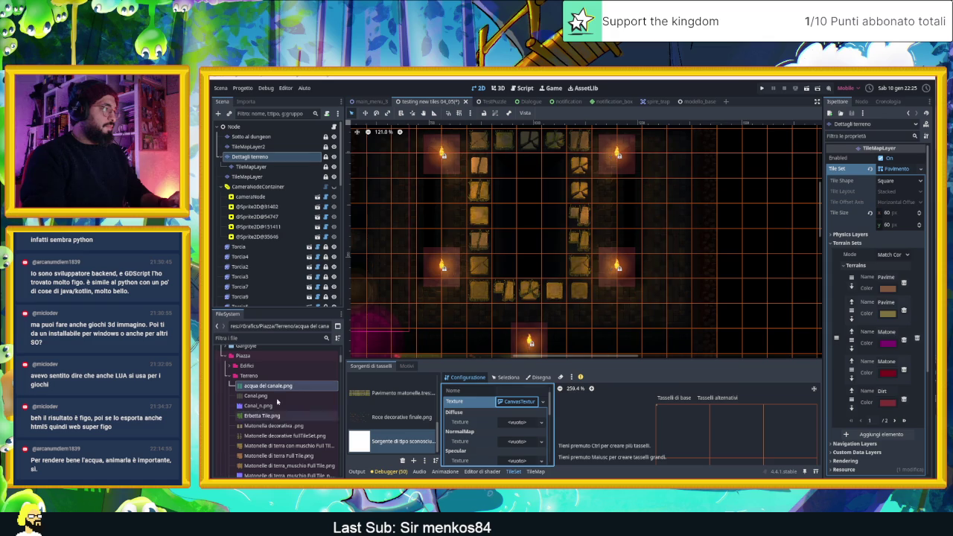
mouse_move(268, 386)
left_mouse_down()
mouse_move(537, 433)
mouse_move(520, 424)
left_mouse_up()
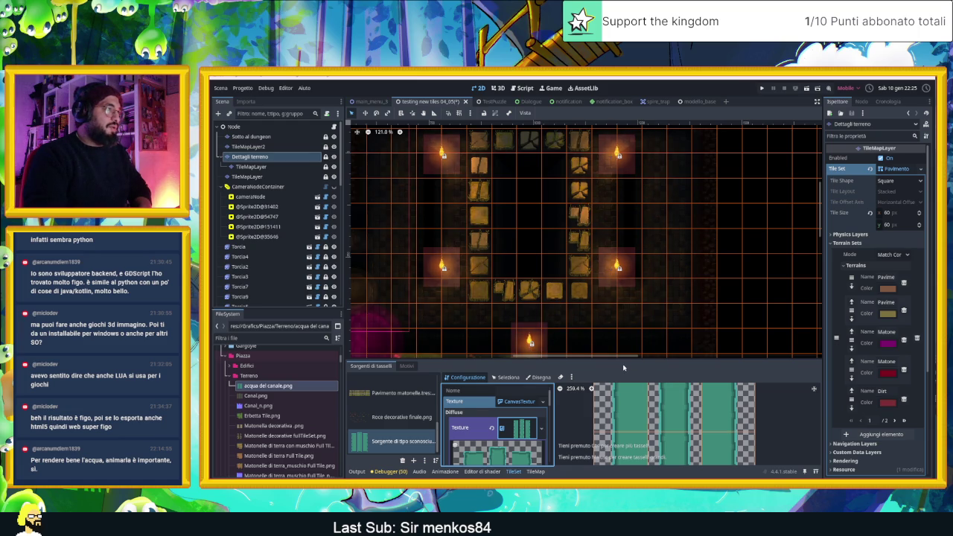
scroll(519, 194, "up", 1)
scroll(529, 179, "up", 1)
scroll(531, 171, "up", 1)
scroll(531, 175, "up", 1)
scroll(533, 190, "up", 2)
scroll(534, 206, "up", 3)
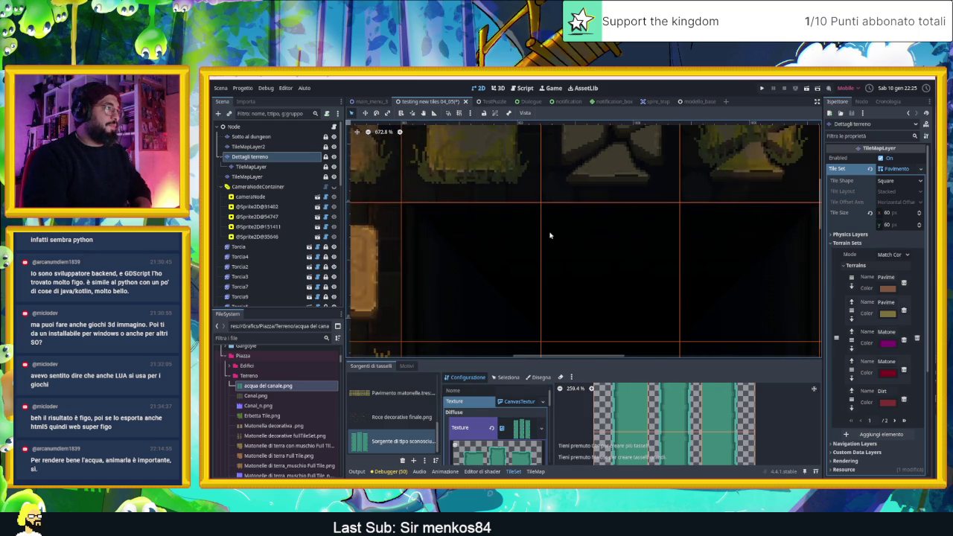
scroll(547, 233, "down", 3)
scroll(563, 258, "down", 2)
scroll(596, 228, "down", 1)
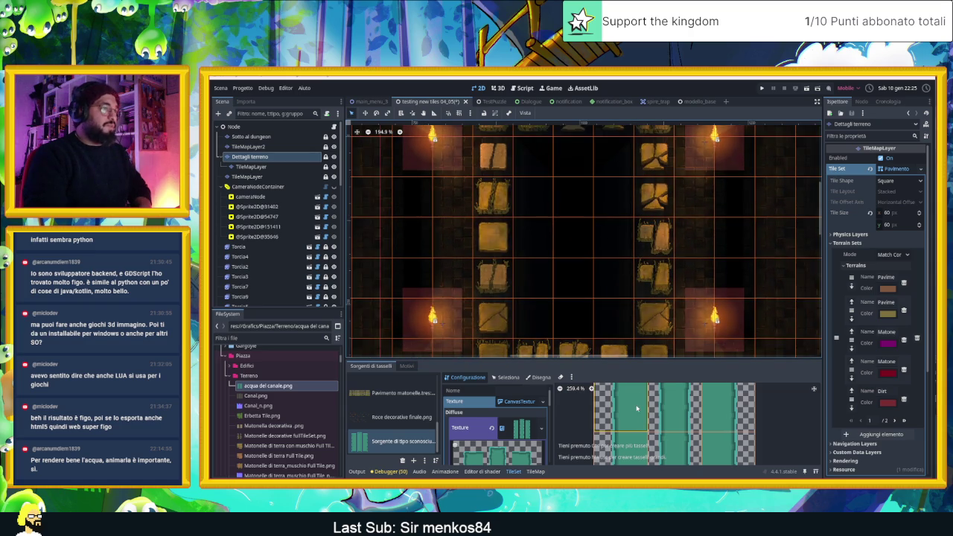
scroll(637, 408, "down", 1)
scroll(636, 405, "down", 1)
scroll(636, 402, "down", 1)
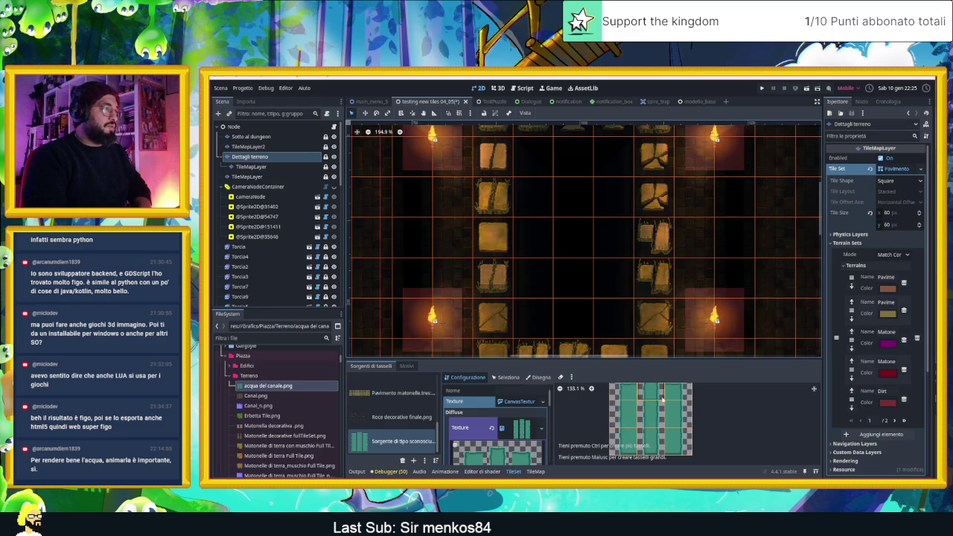
left_click(536, 471)
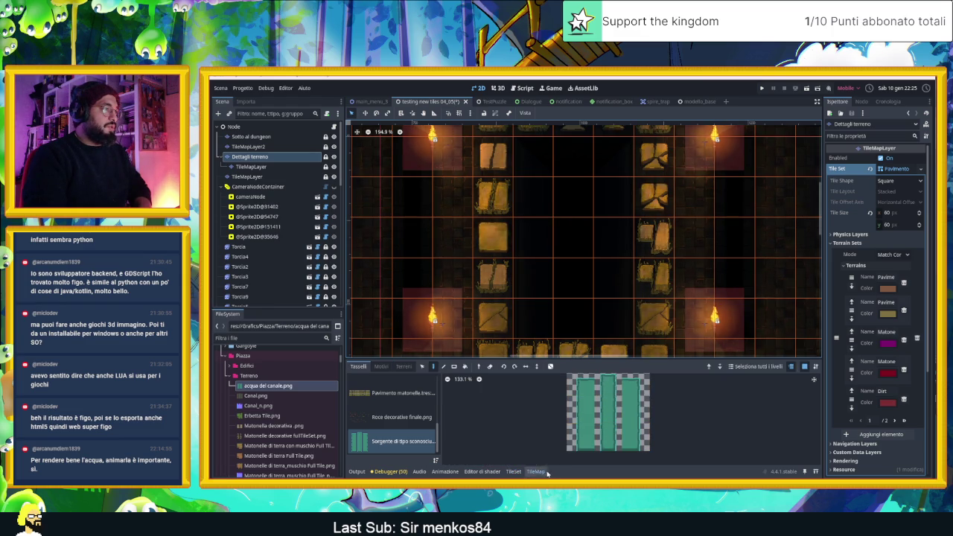
Paint teal water tiles down the right canal column and cap it with a bottom end tile.
left_click(584, 386)
left_click(533, 165)
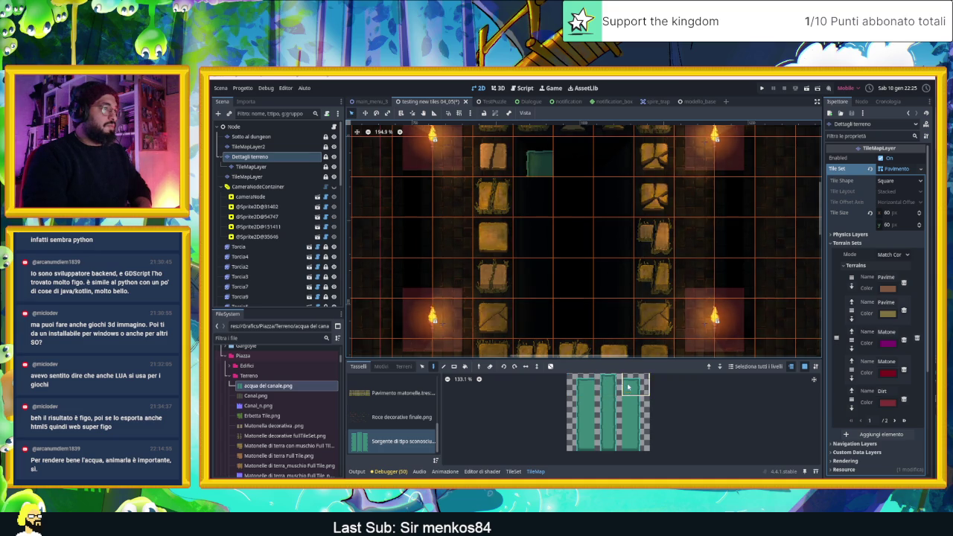
left_click(606, 164)
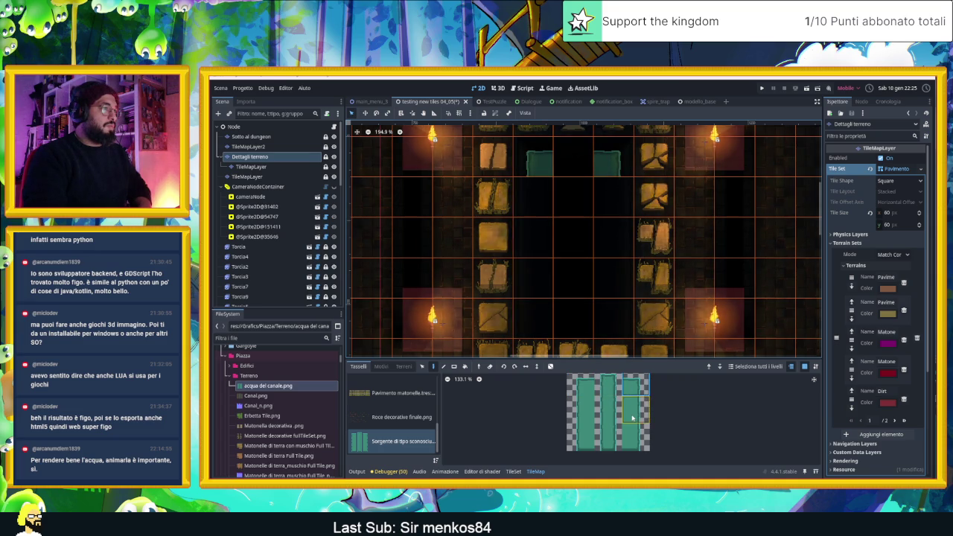
left_click_drag(607, 186, 605, 265)
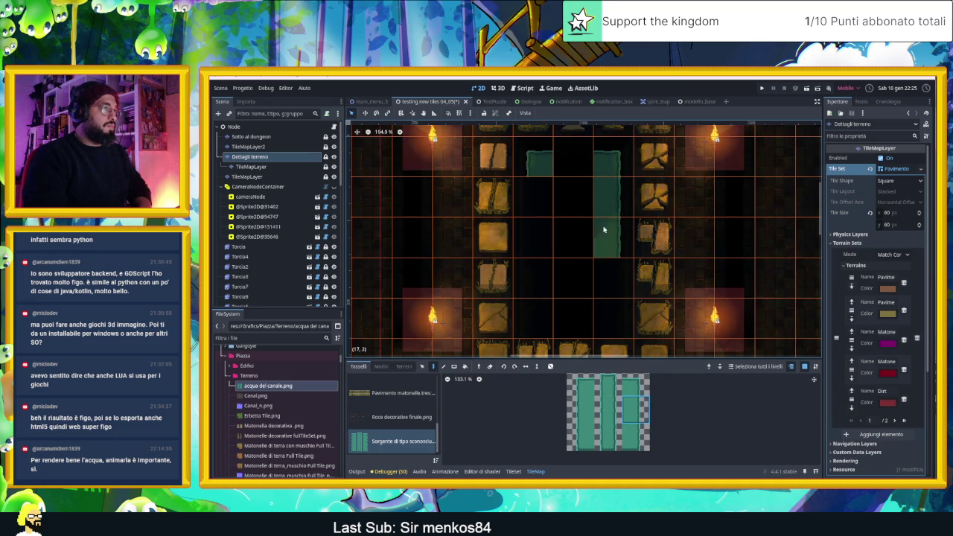
left_click(635, 437)
left_click(607, 318)
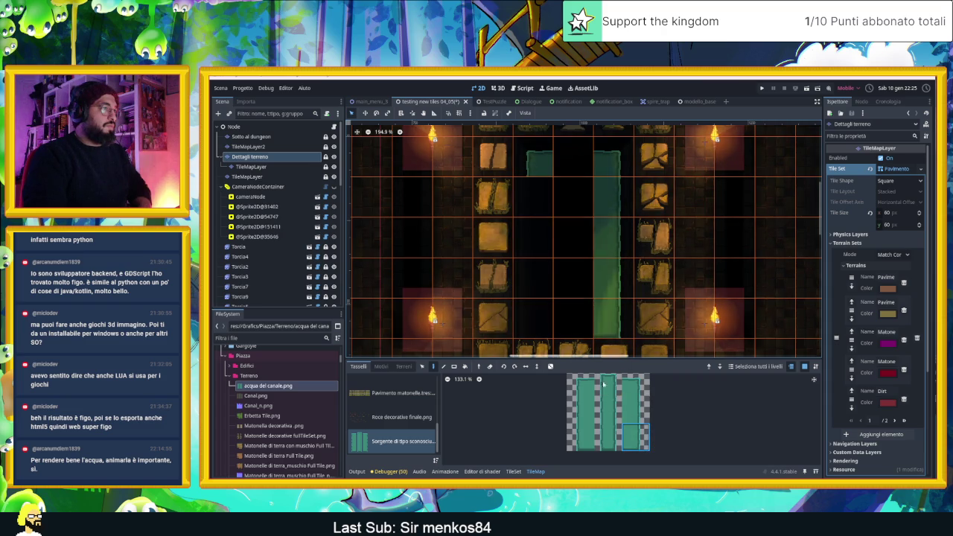
Add an end tile to the left canal strip and fill its gap with middle water tiles.
left_click(546, 322)
left_click(581, 410)
left_click_drag(538, 241, 534, 210)
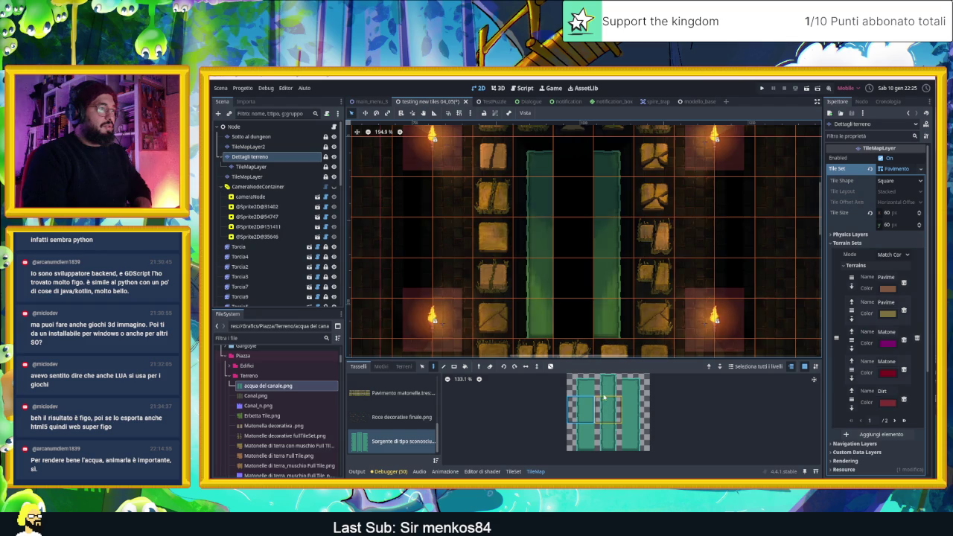
left_click(608, 406)
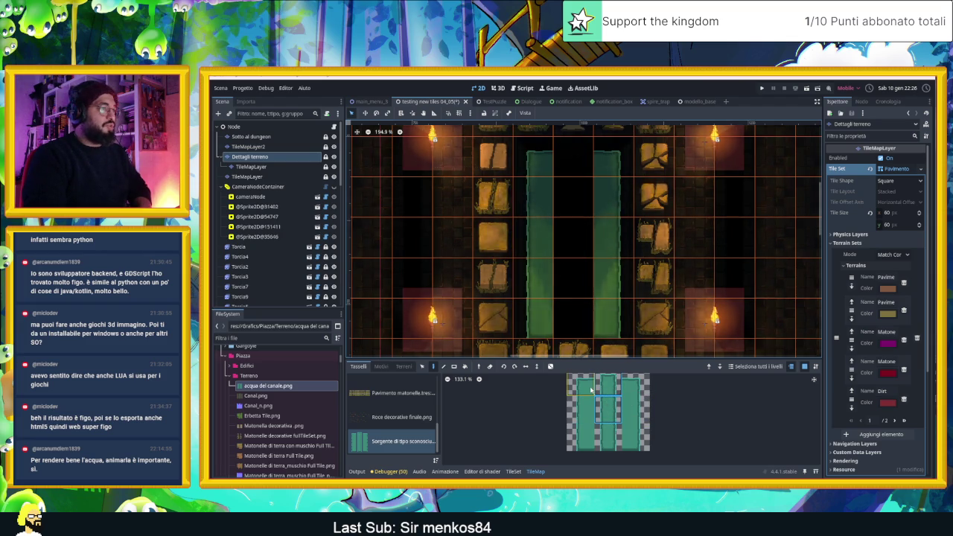
scroll(713, 322, "down", 2)
scroll(713, 321, "down", 2)
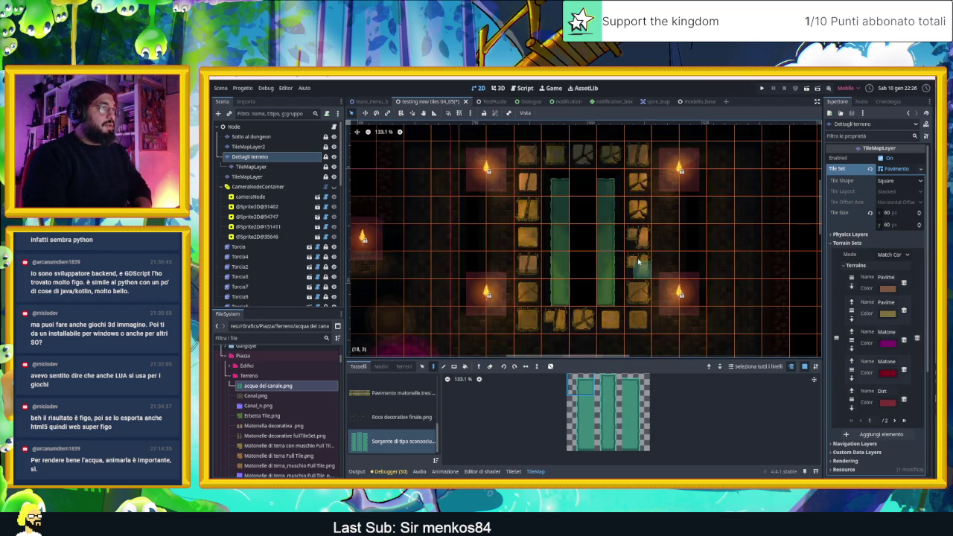
Stamp a vertical column of teal water tiles beside the wizard tower, then select the scene root.
scroll(713, 321, "down", 2)
scroll(713, 322, "down", 2)
left_click_drag(713, 322, 546, 247)
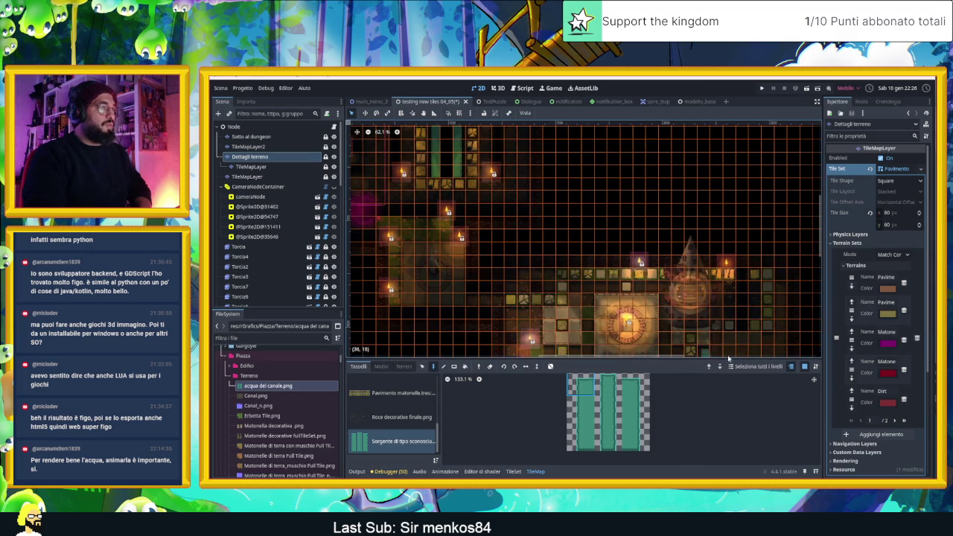
scroll(546, 247, "up", 2)
scroll(521, 231, "up", 2)
scroll(514, 227, "up", 2)
scroll(503, 223, "up", 2)
left_click_drag(503, 223, 594, 316)
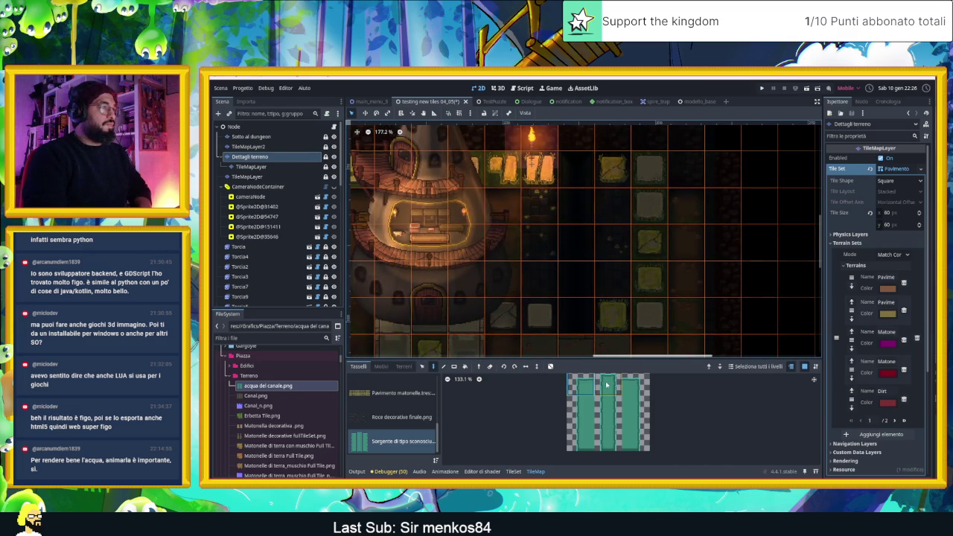
left_click_drag(613, 433, 613, 443)
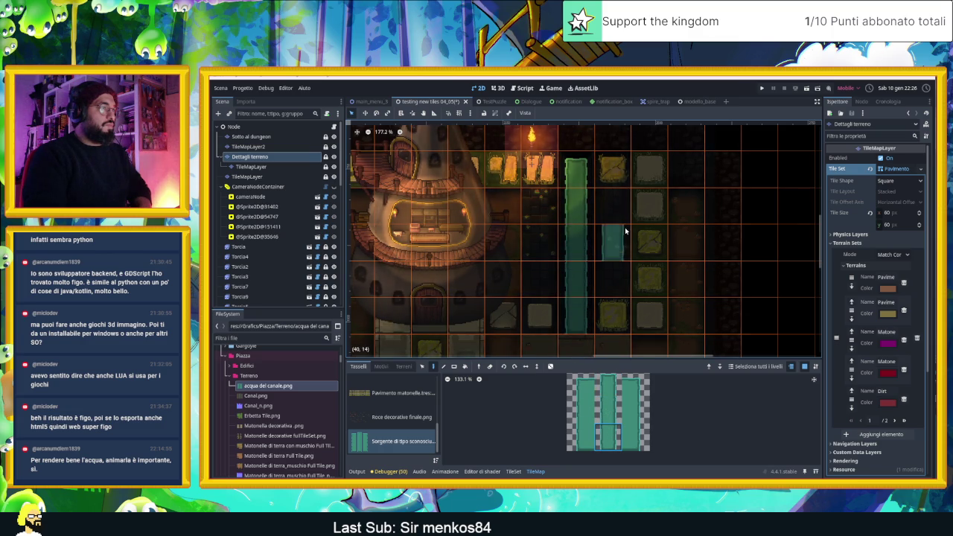
scroll(670, 216, "down", 2)
scroll(709, 199, "down", 2)
left_click_drag(709, 199, 779, 229)
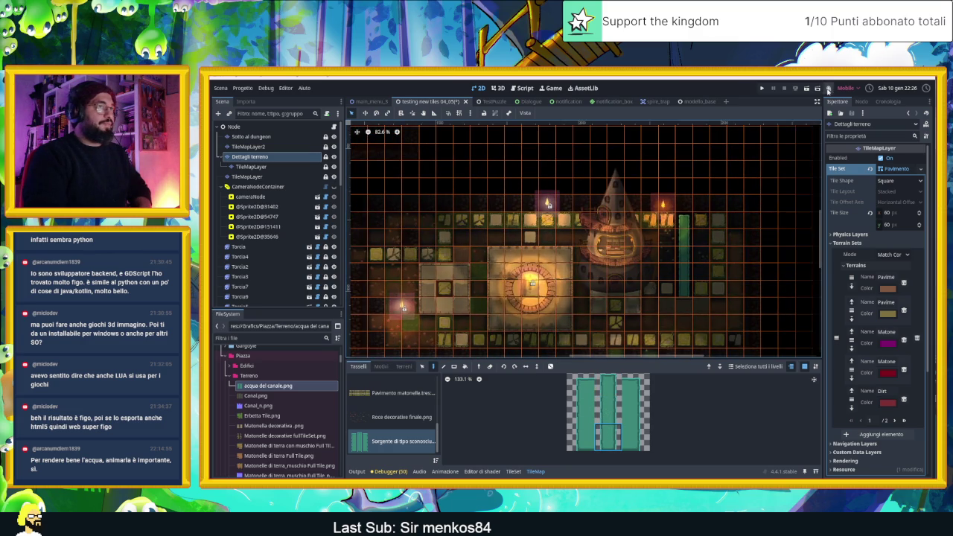
left_click(227, 127)
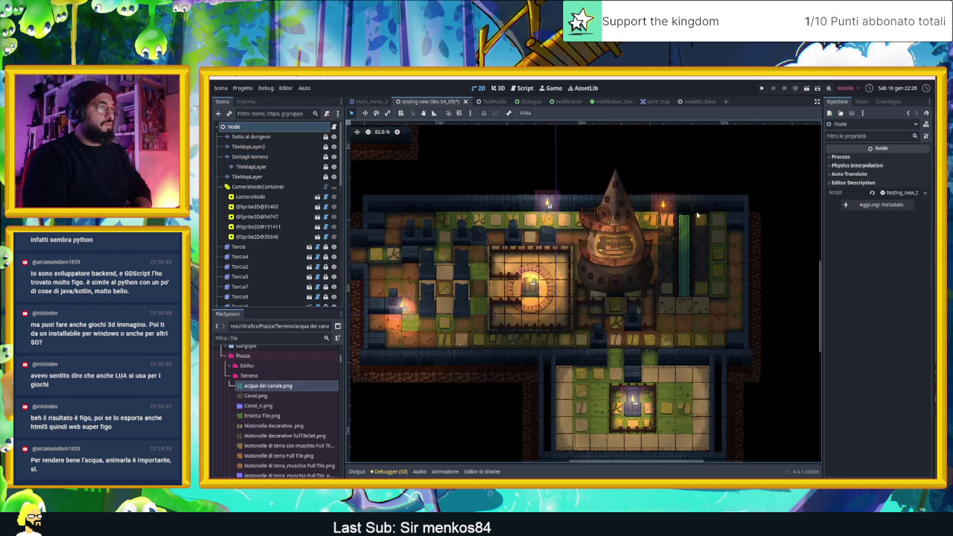
scroll(703, 264, "up", 2)
scroll(703, 264, "up", 3)
scroll(702, 264, "up", 1)
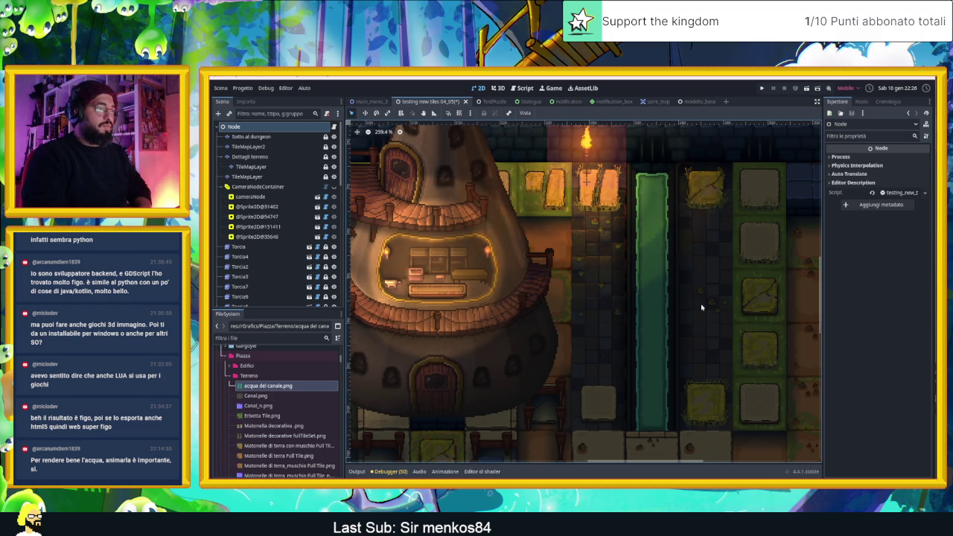
scroll(663, 253, "down", 4)
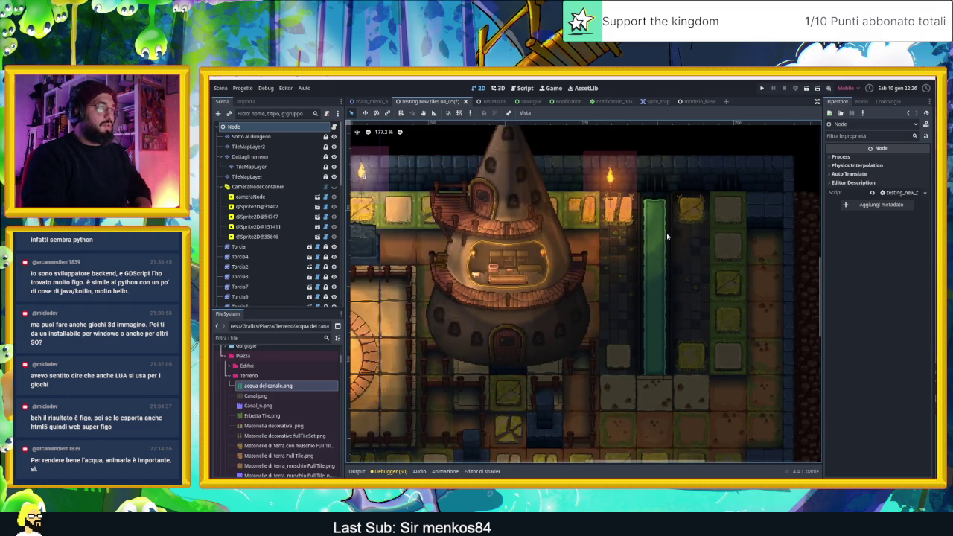
scroll(644, 206, "up", 6)
scroll(645, 206, "up", 7)
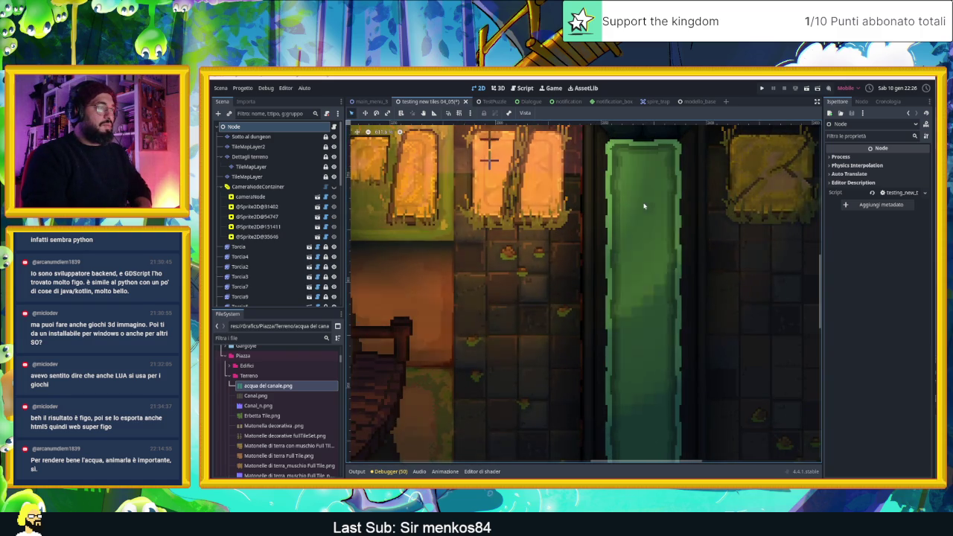
scroll(644, 206, "down", 5)
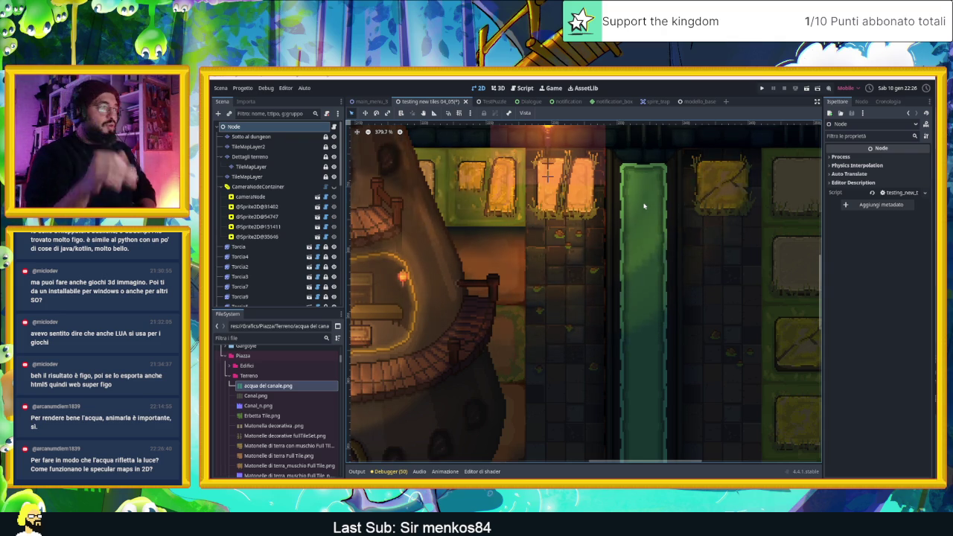
scroll(574, 257, "down", 4)
scroll(521, 255, "down", 3)
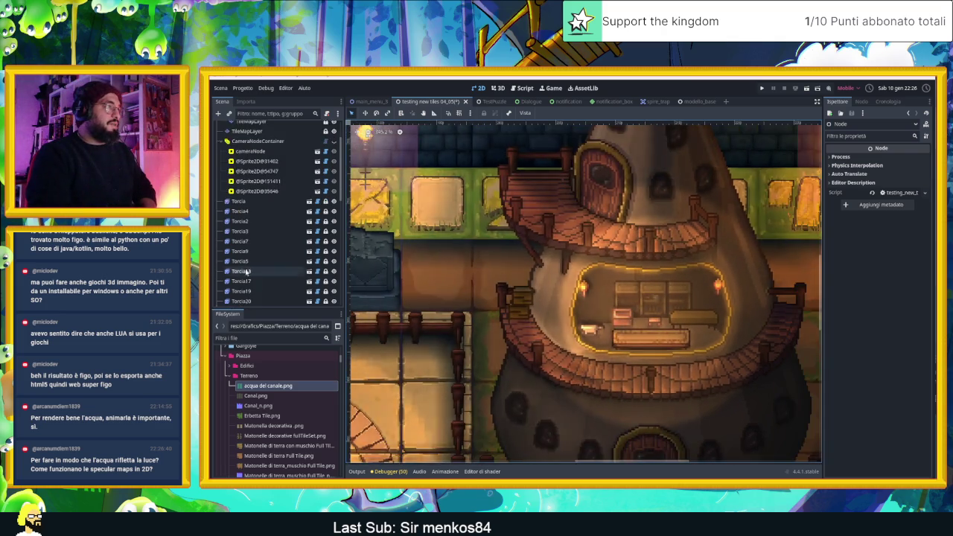
scroll(476, 254, "down", 2)
scroll(451, 252, "down", 1)
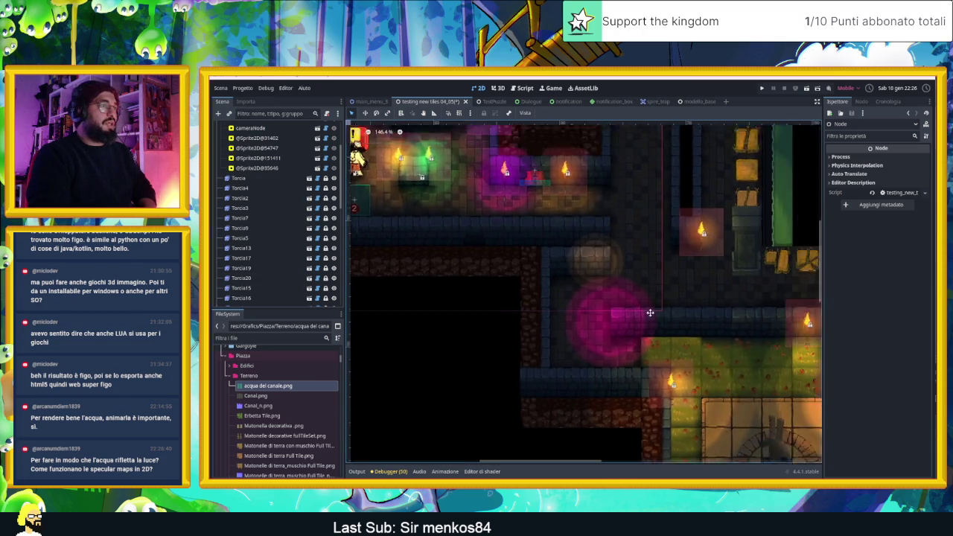
scroll(451, 221, "up", 3)
scroll(520, 258, "up", 3)
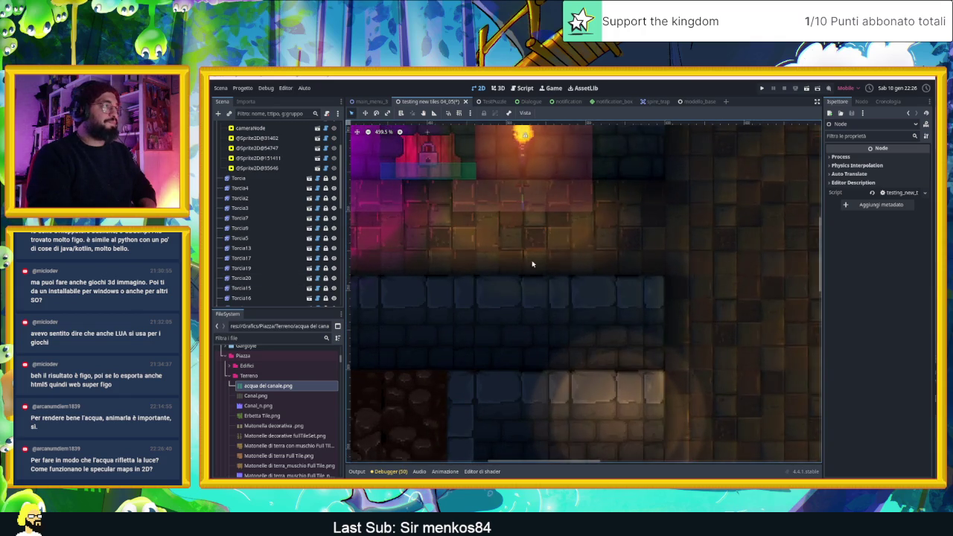
scroll(627, 287, "up", 3)
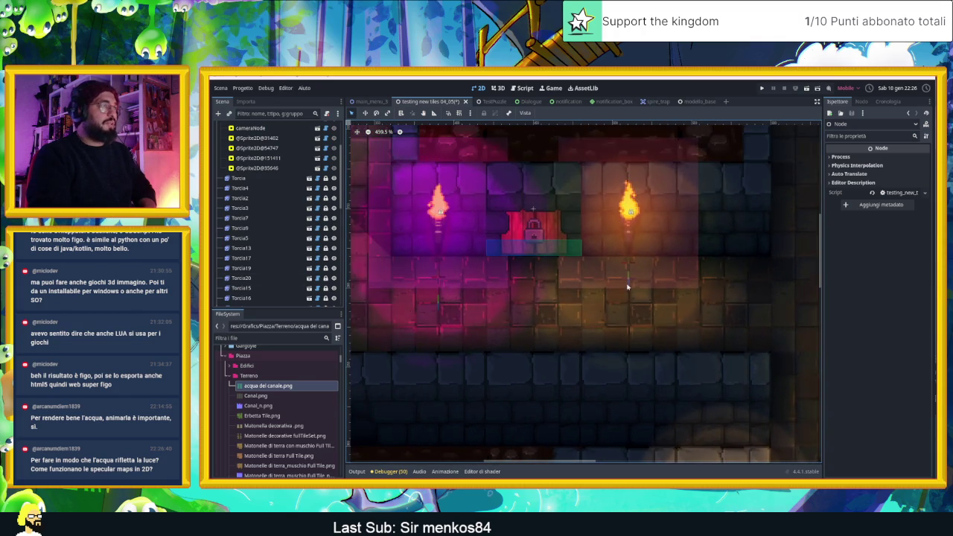
left_click(630, 214)
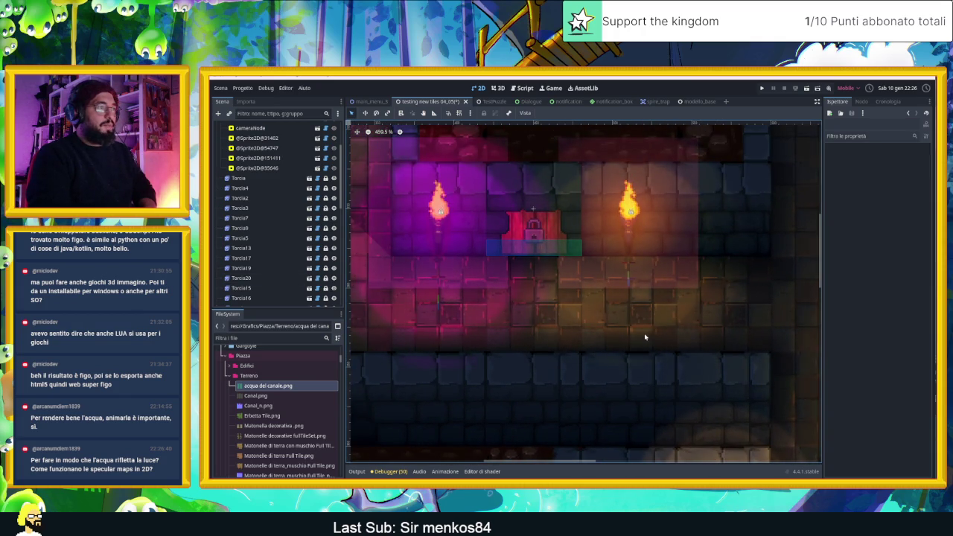
scroll(768, 329, "right", 3)
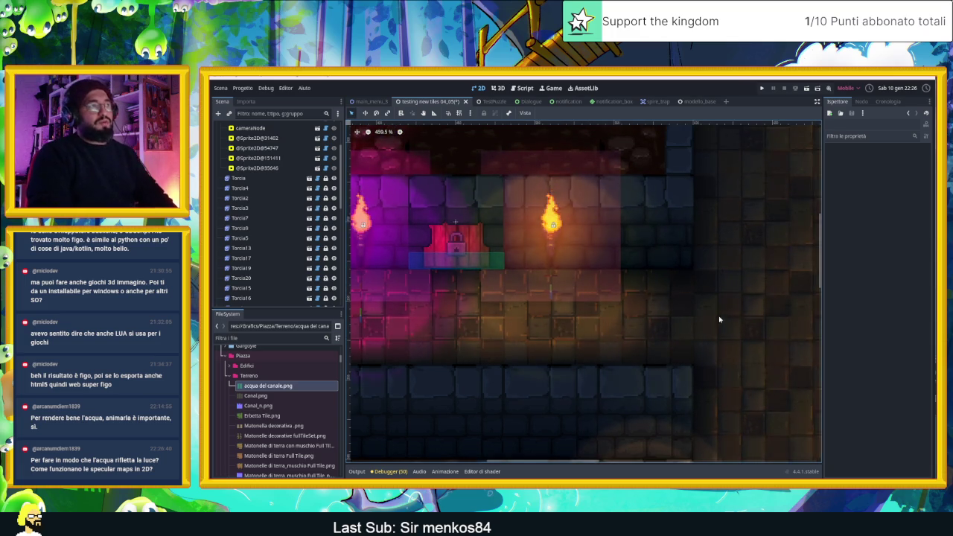
scroll(728, 295, "up", 3)
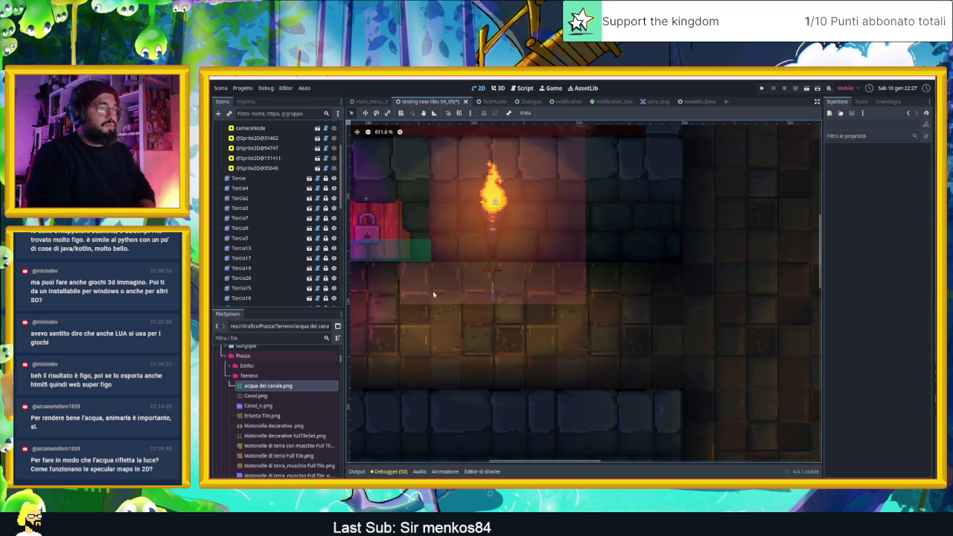
scroll(536, 313, "down", 3)
scroll(544, 318, "down", 2)
scroll(559, 331, "down", 2)
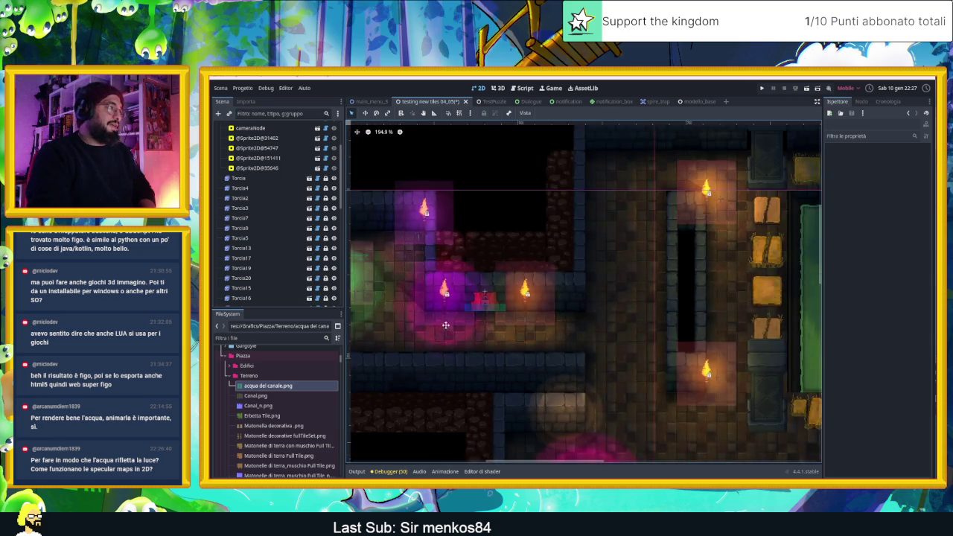
scroll(578, 346, "down", 1)
scroll(495, 294, "up", 3)
scroll(514, 320, "up", 2)
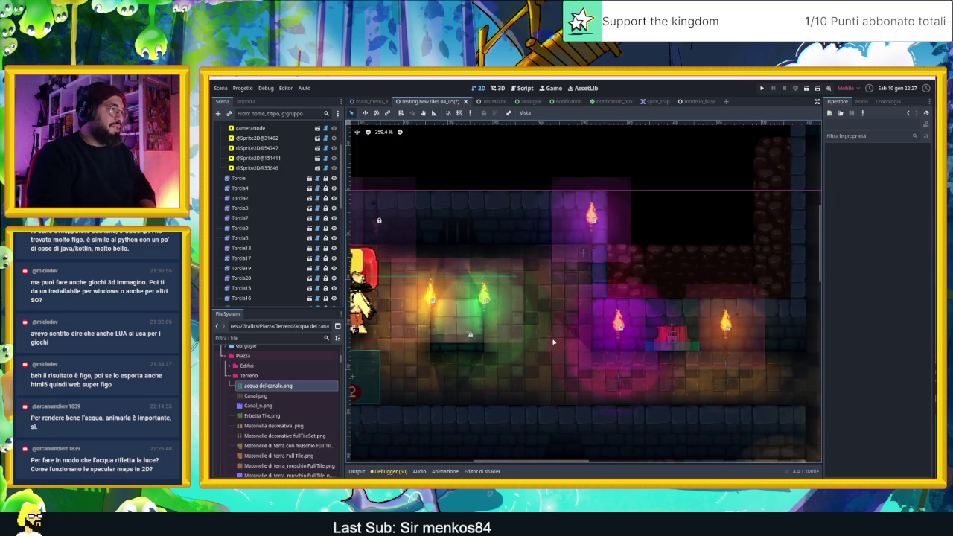
scroll(536, 346, "up", 2)
scroll(530, 373, "up", 3)
scroll(536, 380, "up", 1)
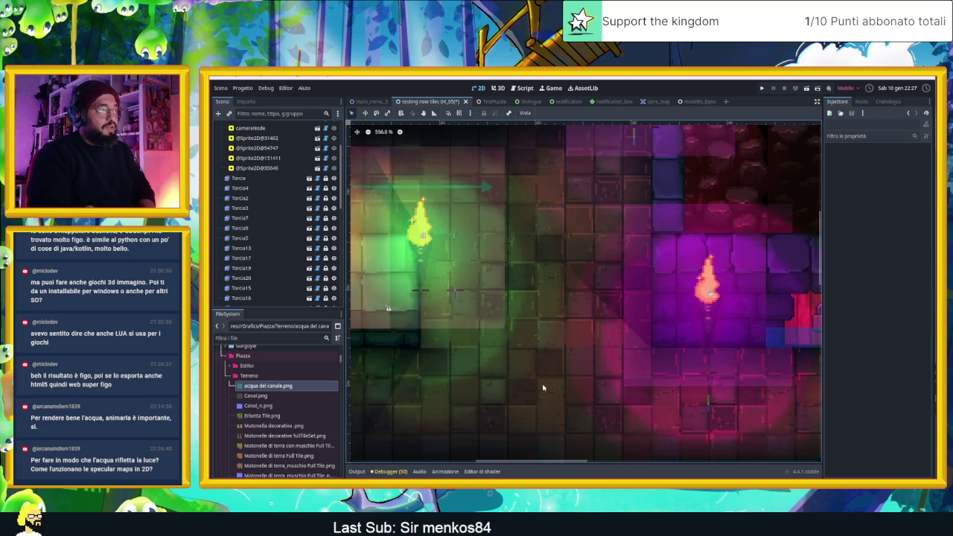
scroll(543, 391, "down", 3)
scroll(543, 395, "left", 2)
scroll(543, 395, "left", 2)
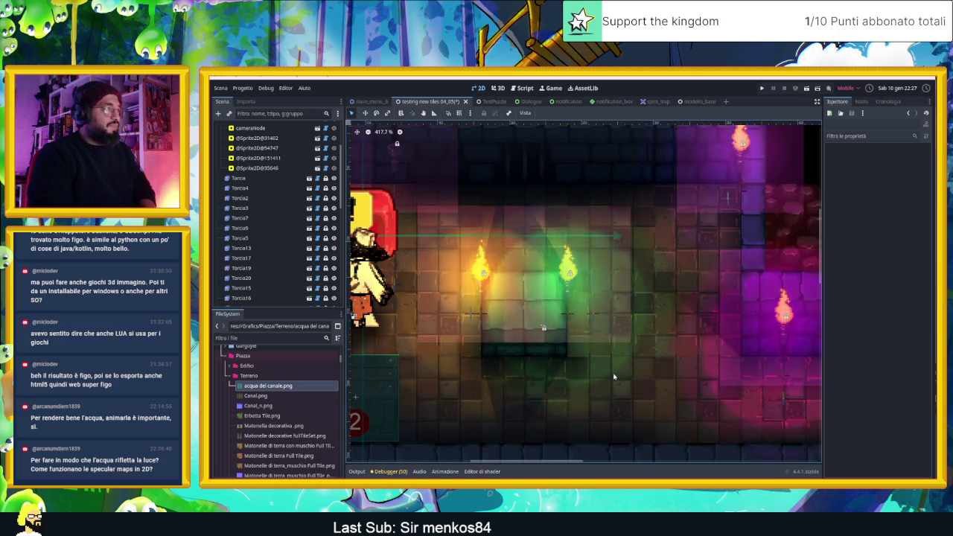
scroll(484, 380, "down", 2)
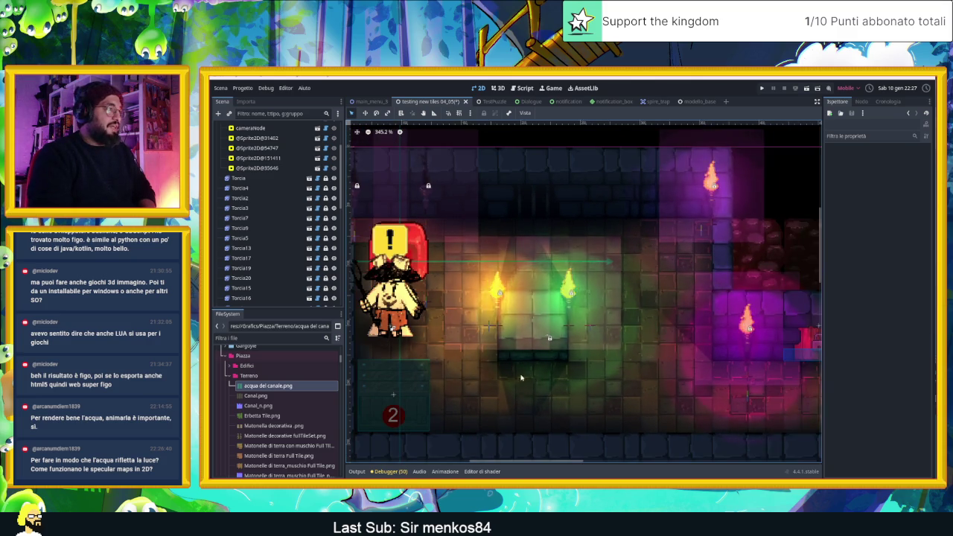
scroll(496, 404, "up", 4)
scroll(495, 403, "up", 2)
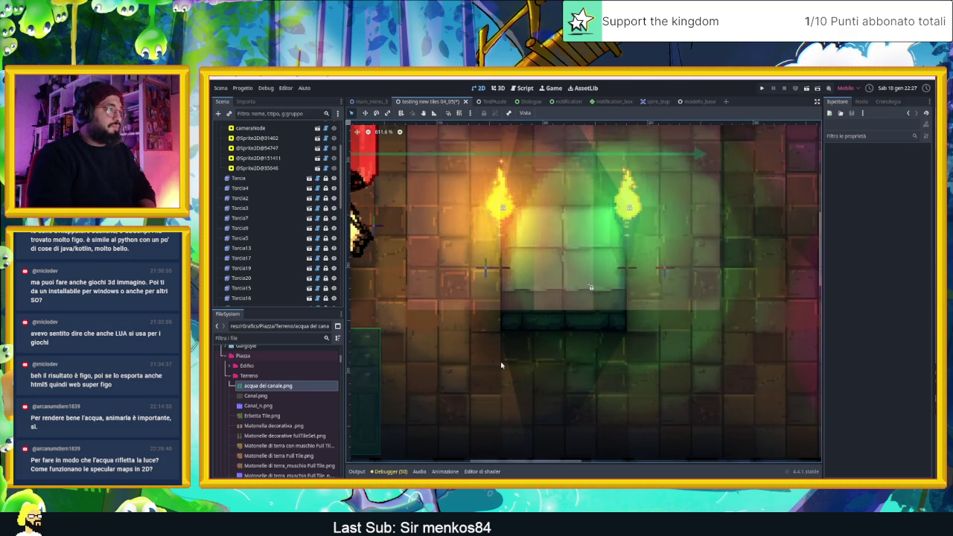
scroll(681, 390, "down", 1)
scroll(659, 376, "right", 2)
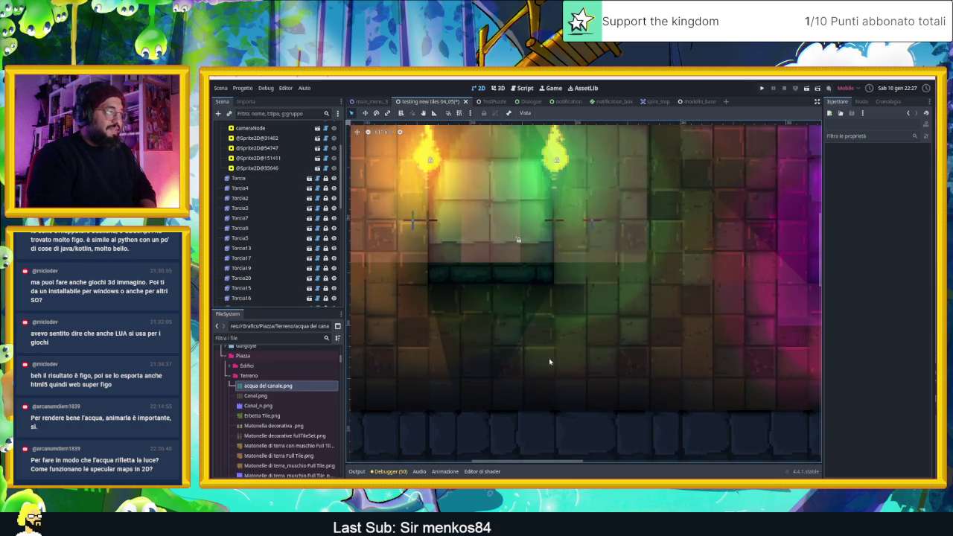
left_click_drag(705, 390, 556, 323)
left_click_drag(633, 316, 623, 362)
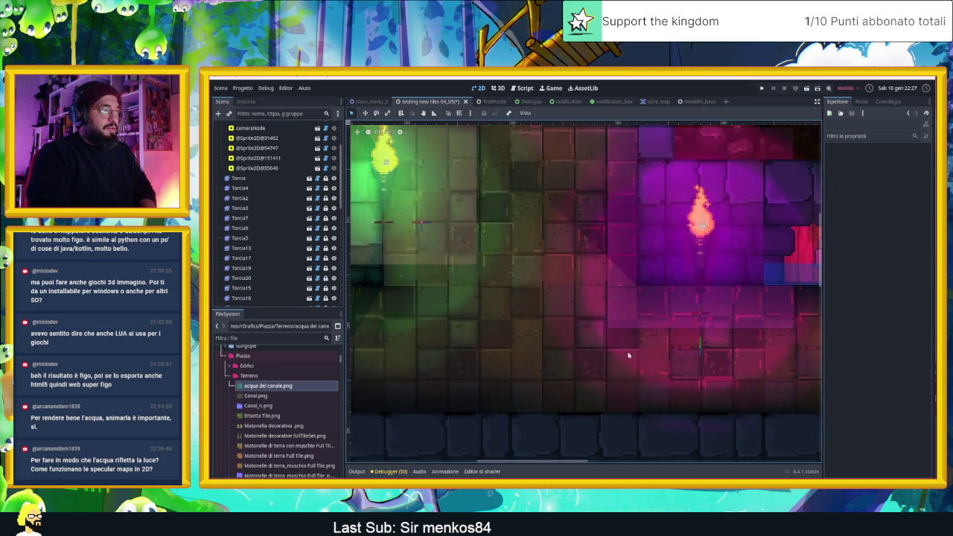
left_click_drag(692, 326, 662, 357)
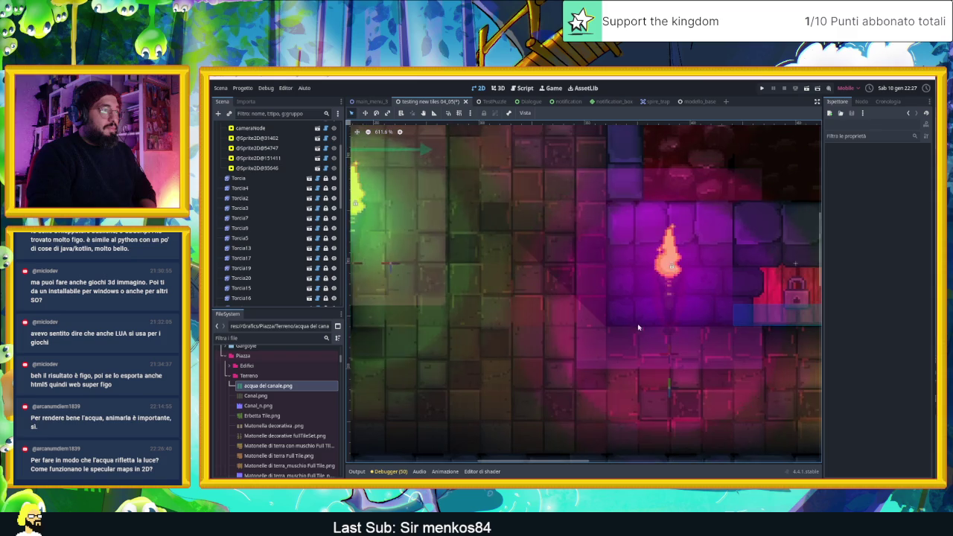
scroll(631, 350, "up", 5)
scroll(632, 358, "down", 5)
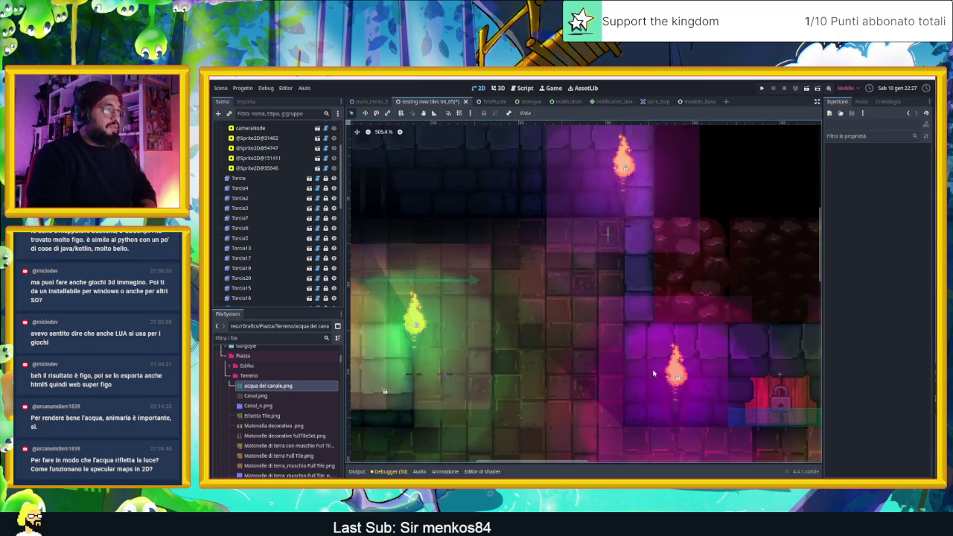
scroll(670, 342, "down", 1)
left_click_drag(722, 325, 675, 323)
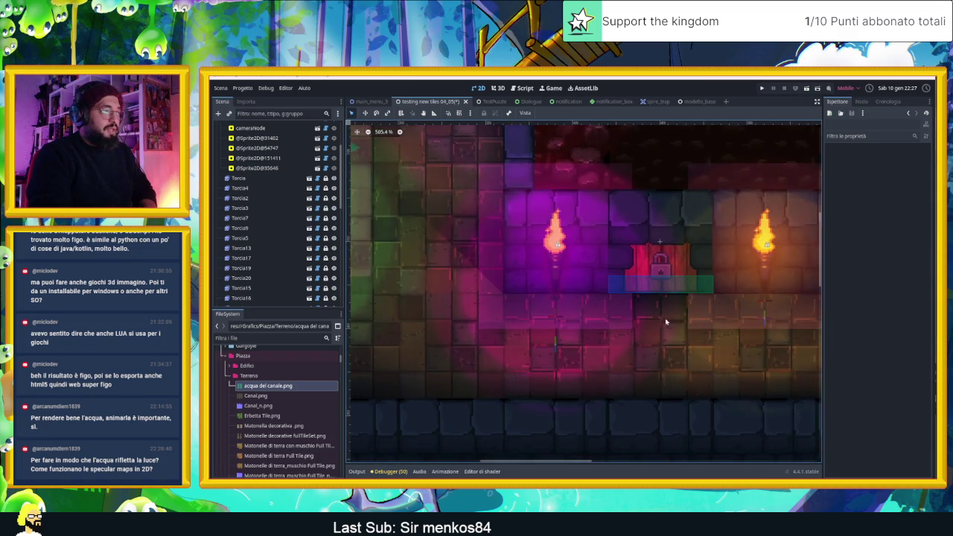
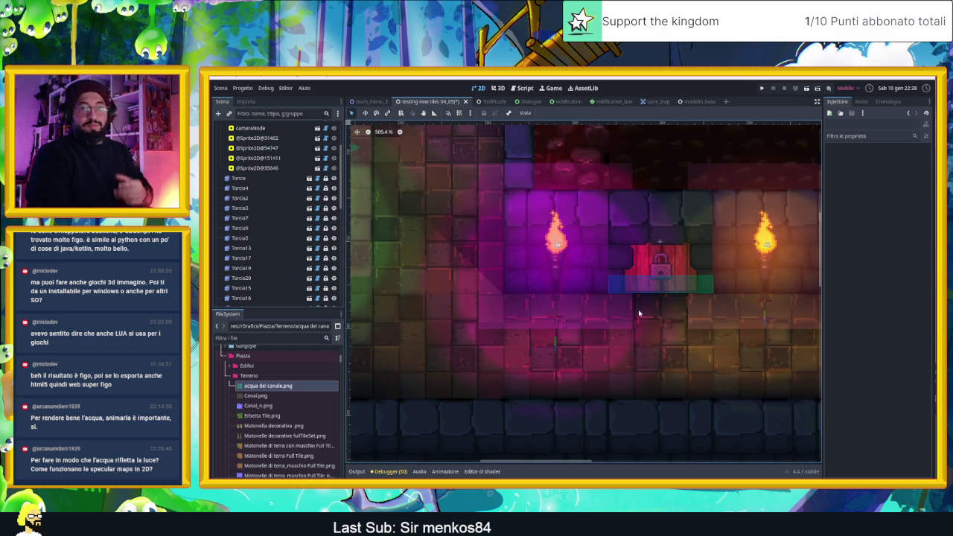
Look over the torch-lit room by the locked door, then select the Torcia node.
scroll(604, 288, "down", 4)
scroll(589, 288, "down", 2)
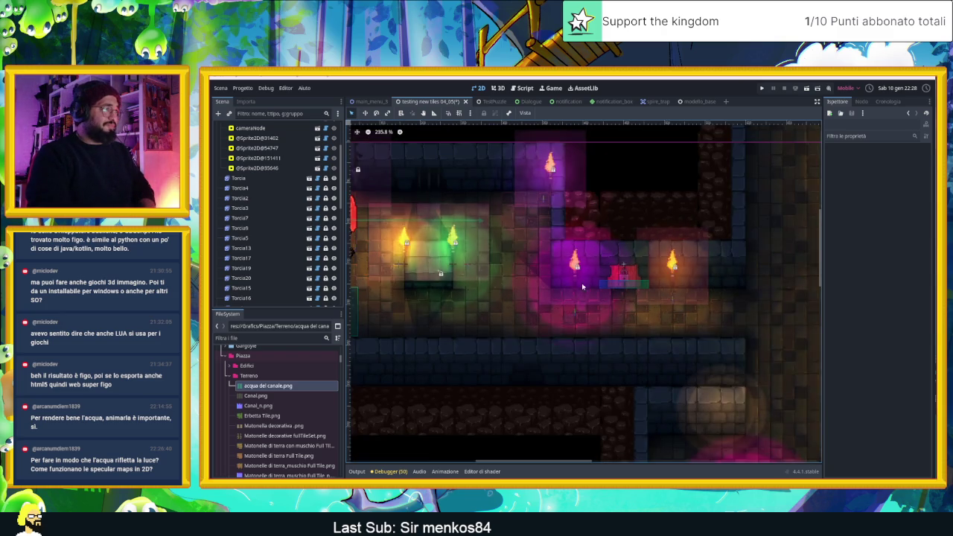
scroll(650, 288, "up", 2)
scroll(685, 313, "up", 1)
scroll(715, 335, "up", 1)
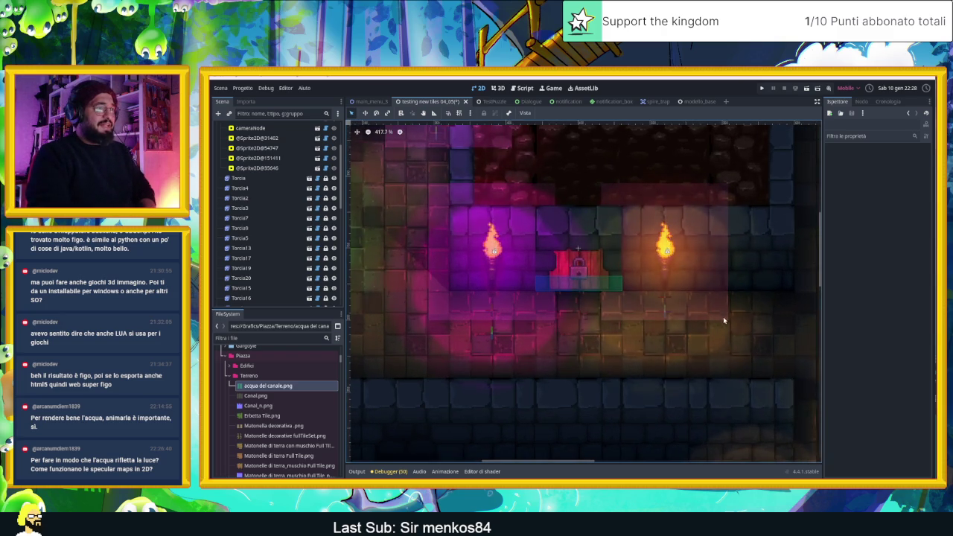
scroll(728, 345, "down", 4)
scroll(715, 321, "up", 4)
scroll(700, 294, "down", 4)
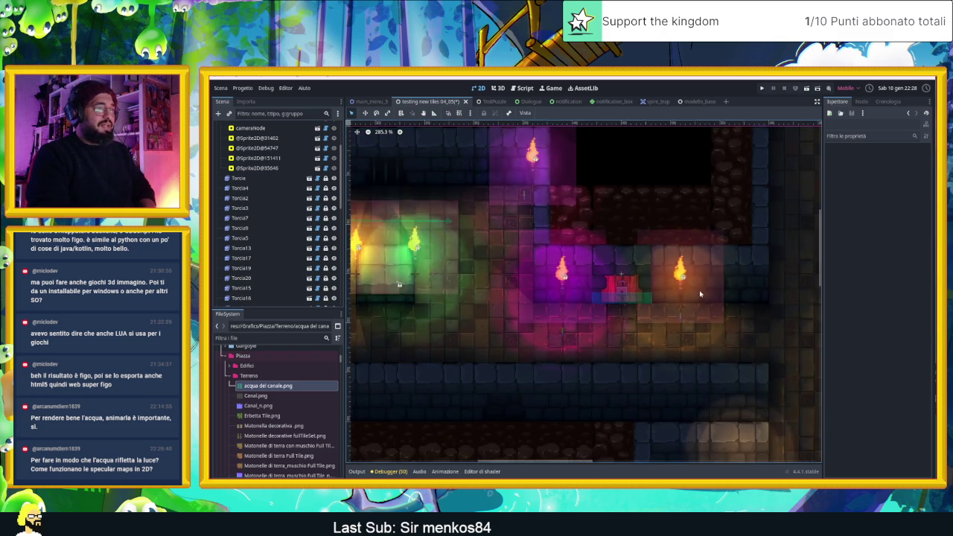
left_click_drag(702, 338, 604, 224)
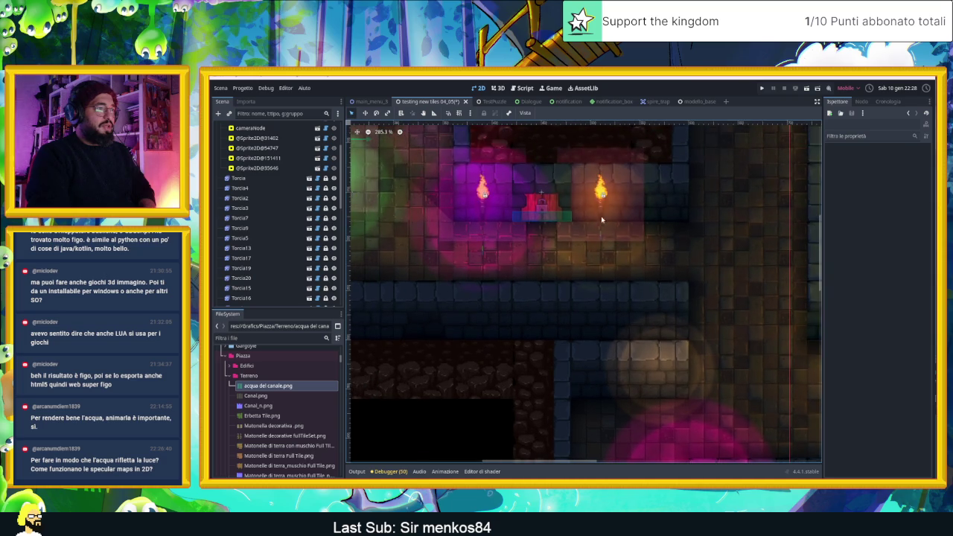
scroll(598, 201, "up", 1)
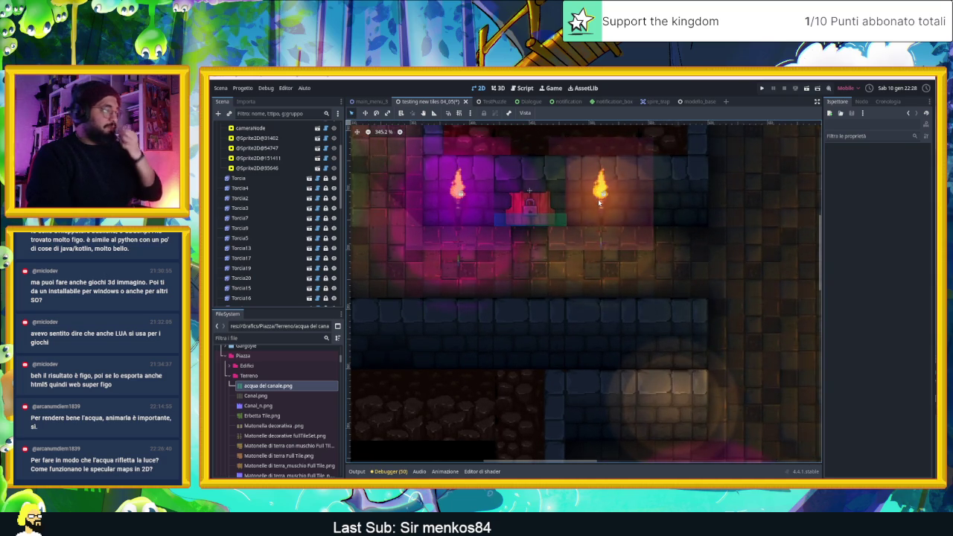
scroll(626, 224, "up", 1)
scroll(648, 241, "up", 2)
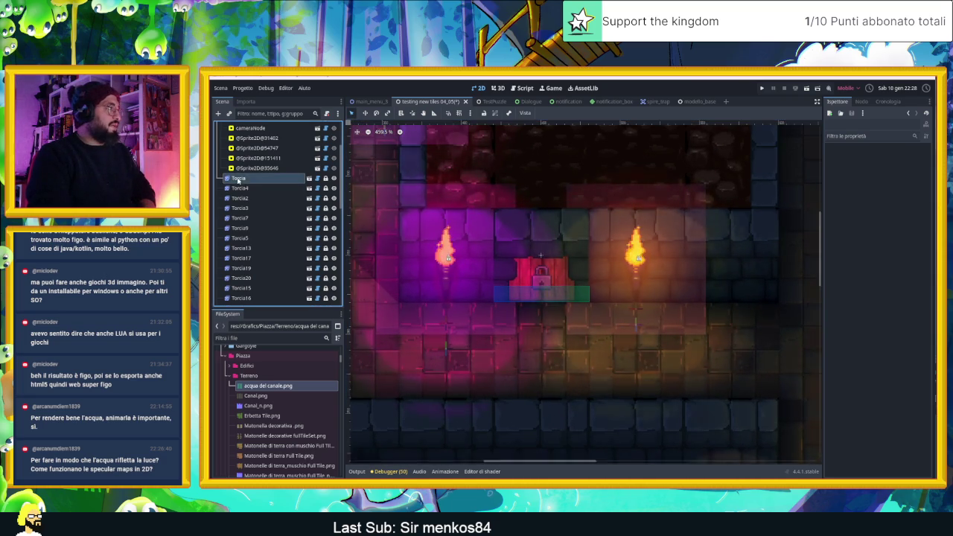
left_click(264, 178)
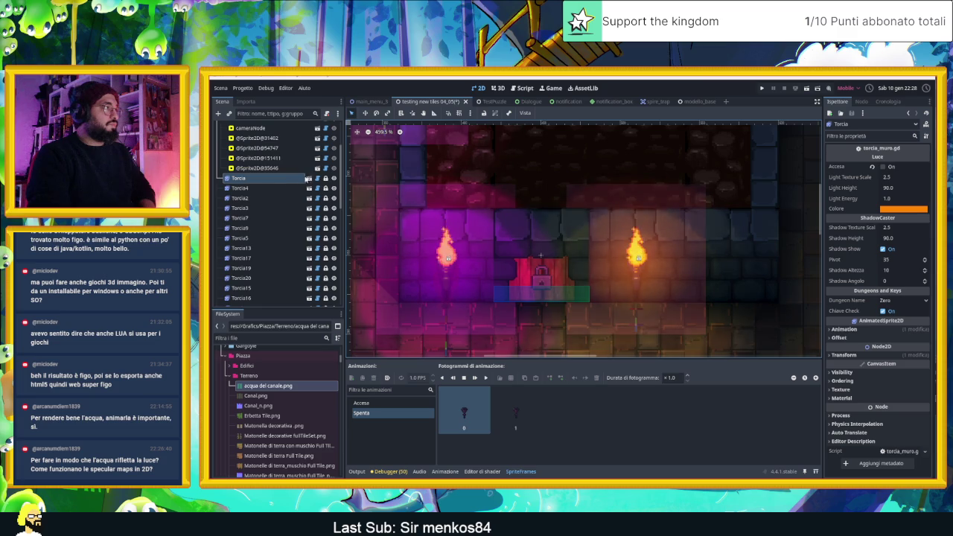
Open the Torcia scene and expand its PointLight2D's texture resource.
left_click(308, 179)
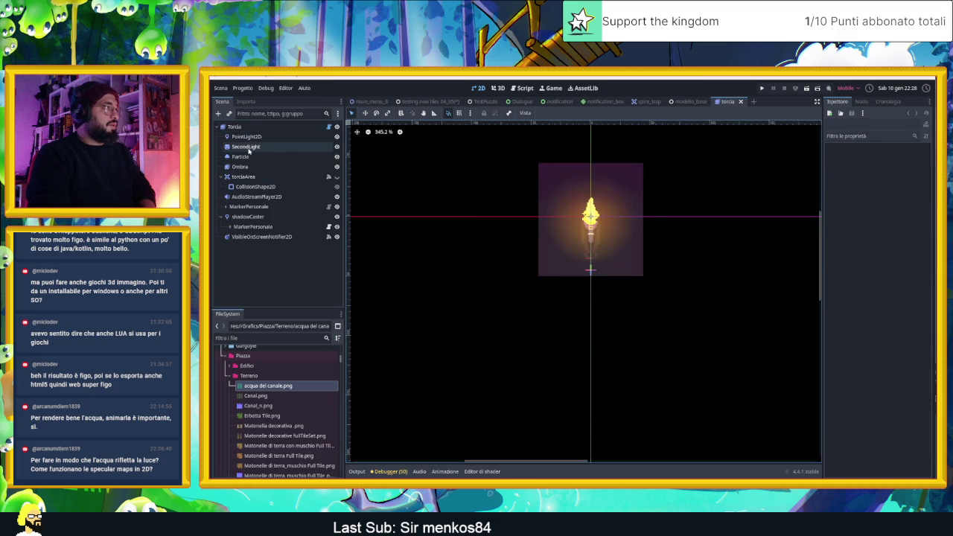
left_click(248, 137)
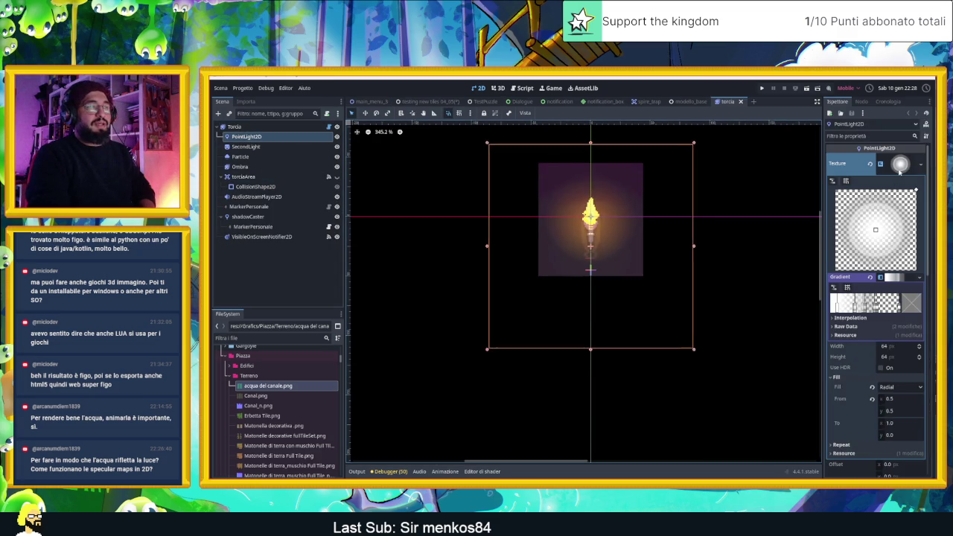
left_click(903, 164)
left_click(903, 164)
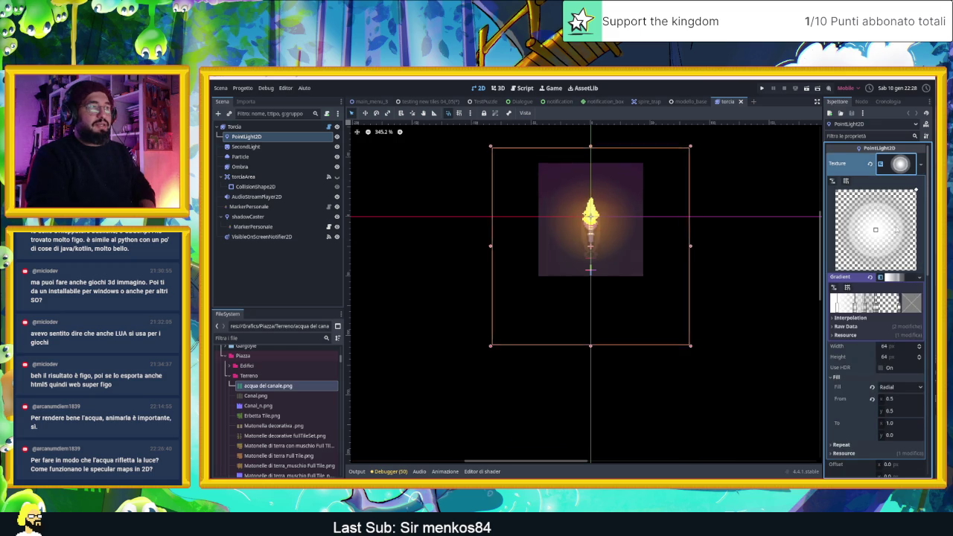
Expand the light texture's radial gradient, then close the torcia scene.
left_click(908, 277)
left_click(907, 277)
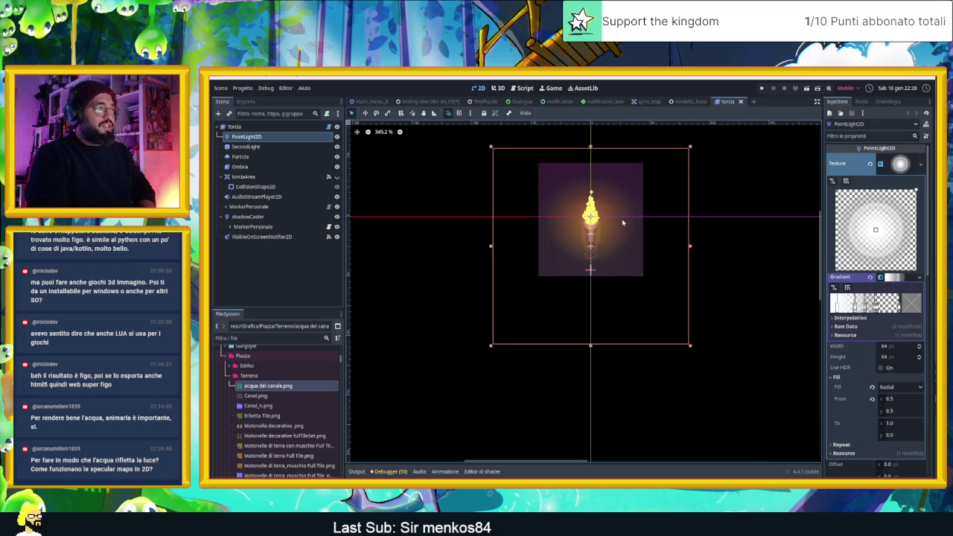
scroll(612, 215, "up", 2)
scroll(613, 214, "up", 1)
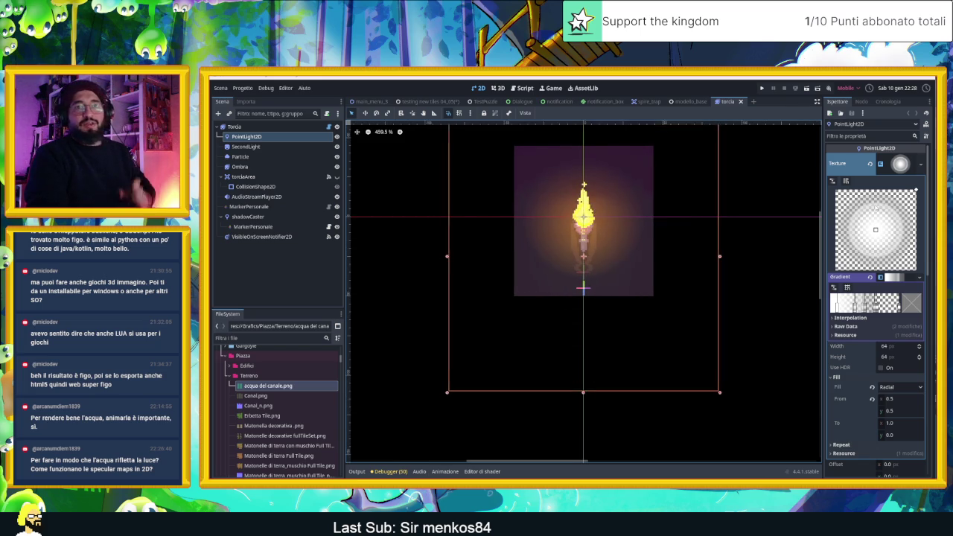
left_click(740, 102)
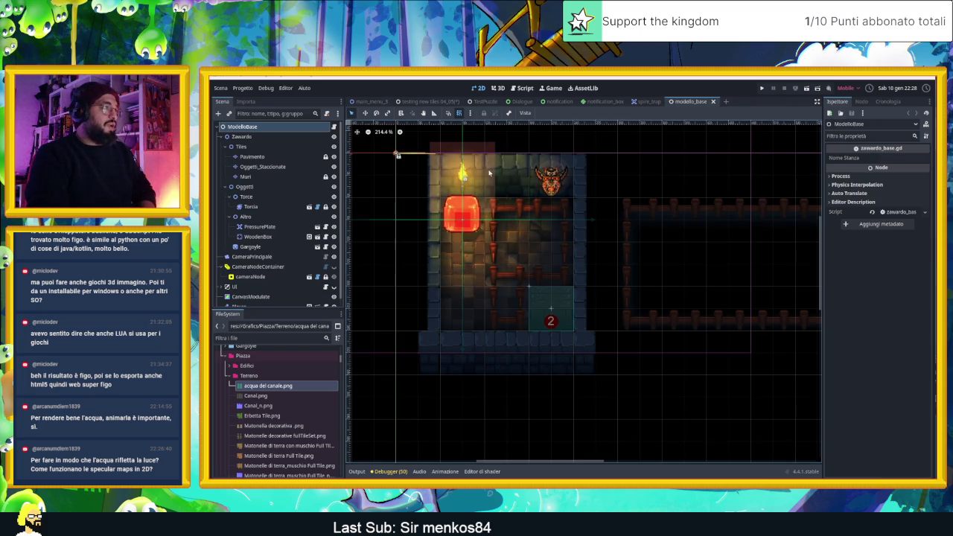
Zoom into the modello_base level and center the red block and pipes.
scroll(574, 207, "up", 1)
scroll(574, 223, "up", 1)
scroll(573, 254, "up", 2)
scroll(573, 281, "up", 1)
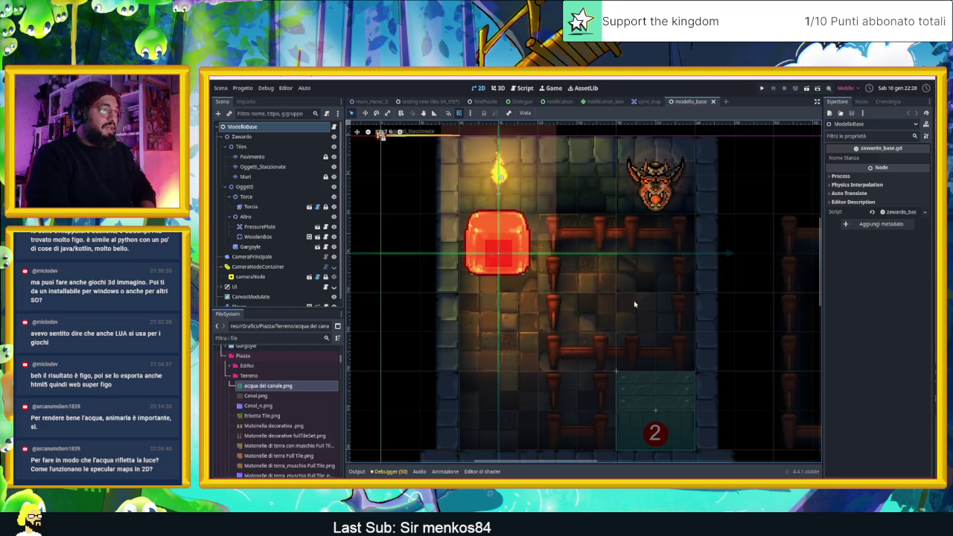
scroll(636, 304, "up", 5)
scroll(639, 305, "up", 1)
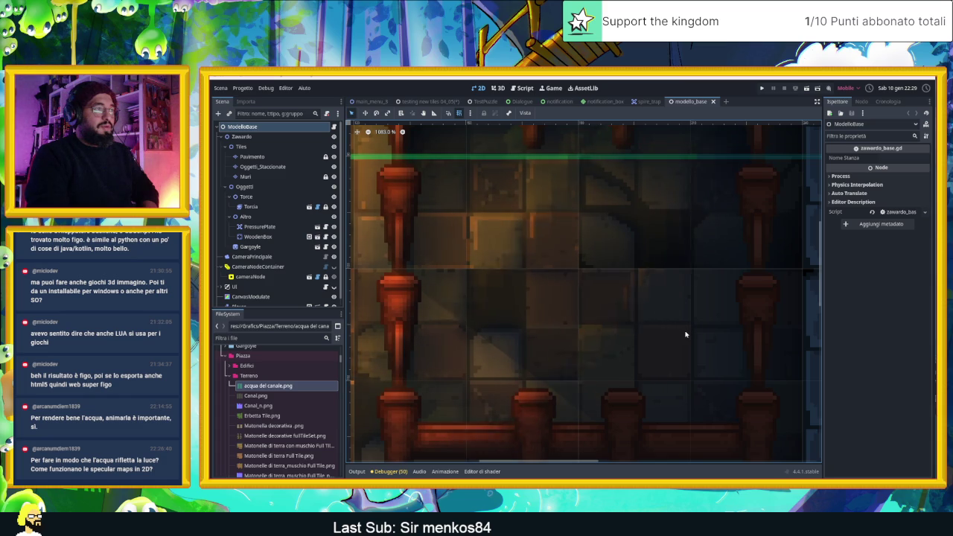
scroll(686, 334, "down", 2)
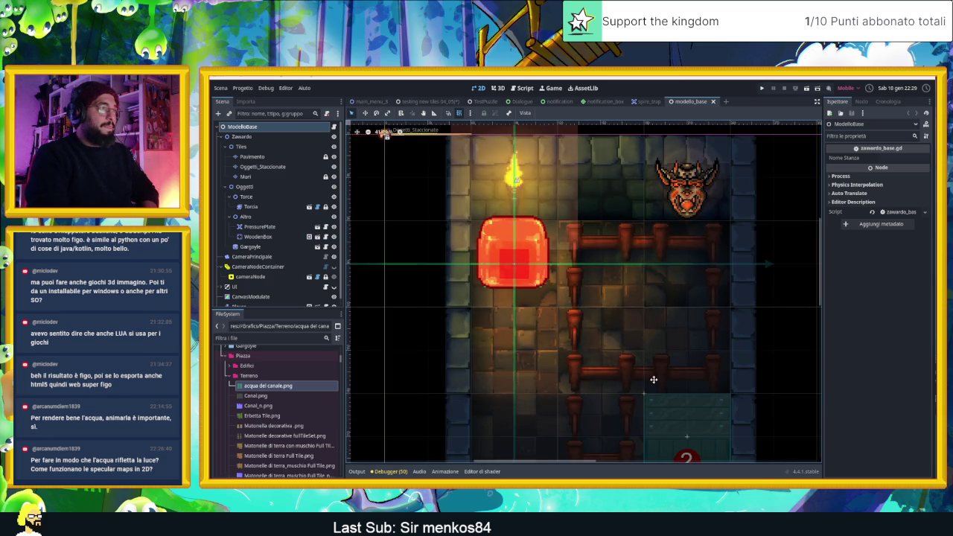
left_click_drag(653, 380, 721, 361)
scroll(644, 379, "up", 1)
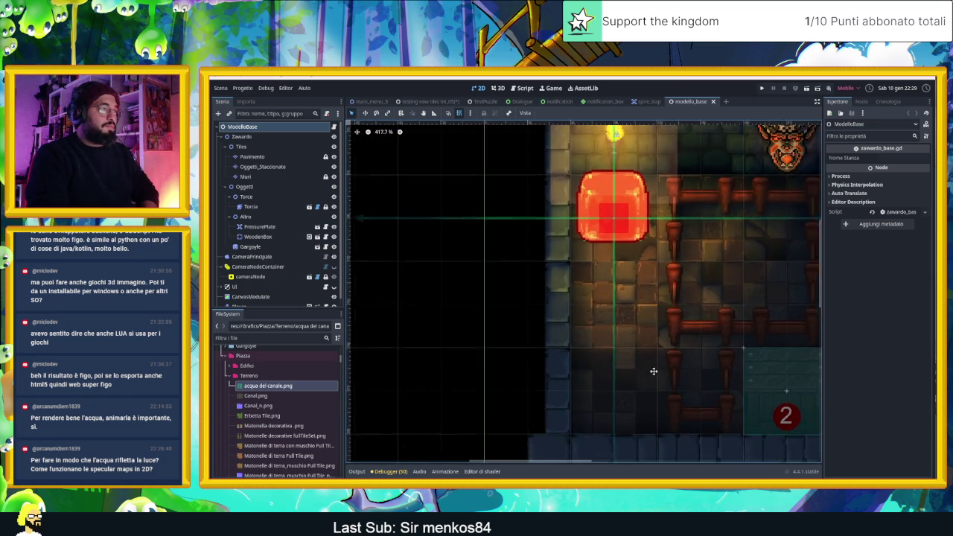
scroll(618, 353, "up", 1)
scroll(641, 340, "up", 2)
scroll(641, 341, "up", 1)
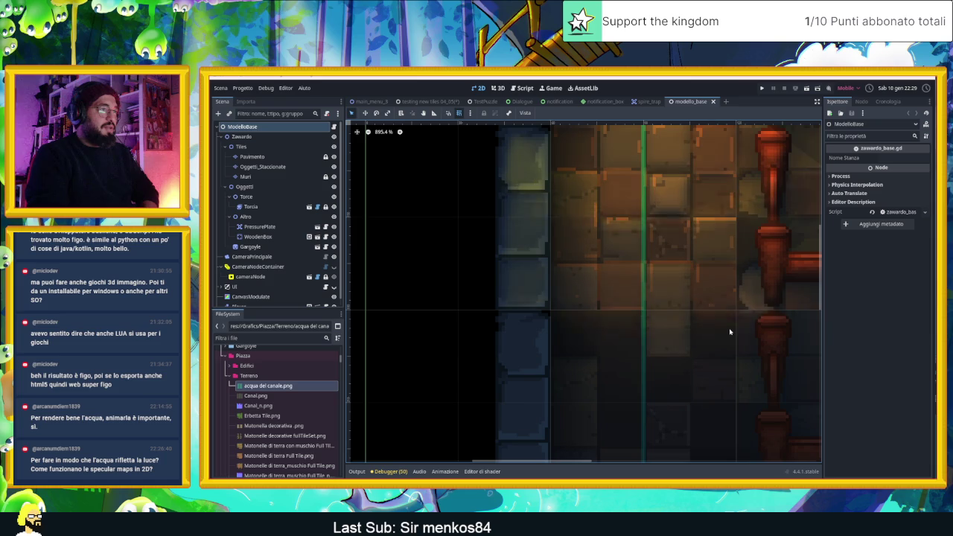
Look along the pipes to the red block and tile marked 2, then save the level.
left_click_drag(737, 340, 664, 331)
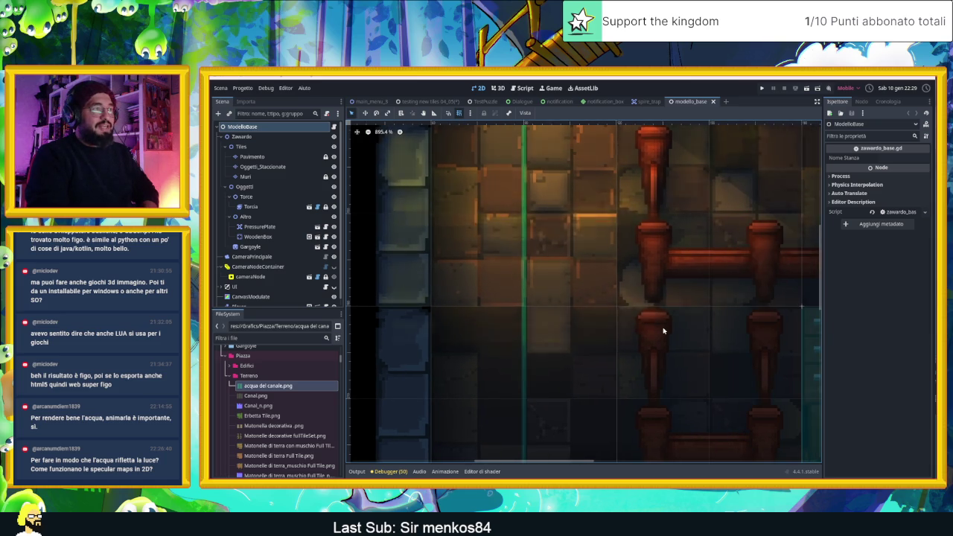
scroll(665, 330, "down", 1)
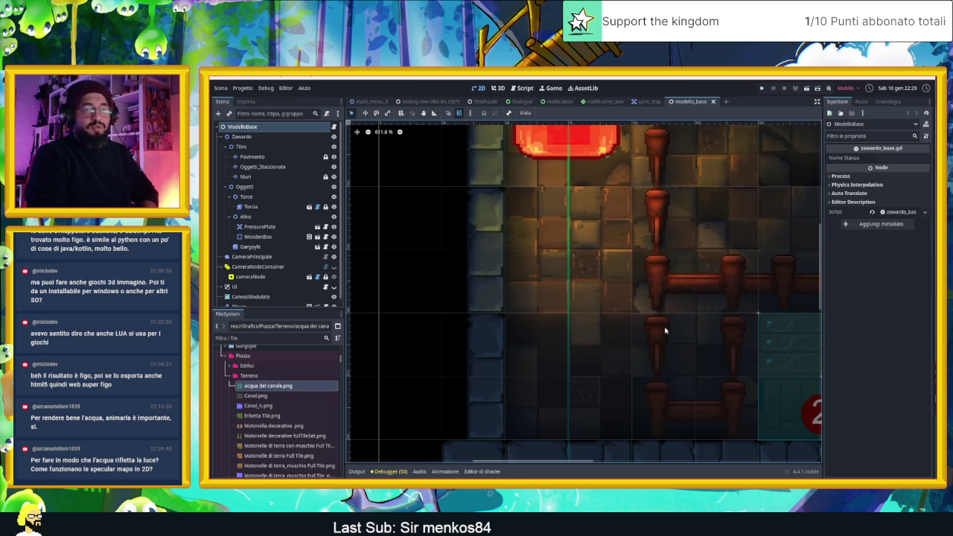
scroll(665, 330, "down", 1)
left_click_drag(691, 333, 669, 335)
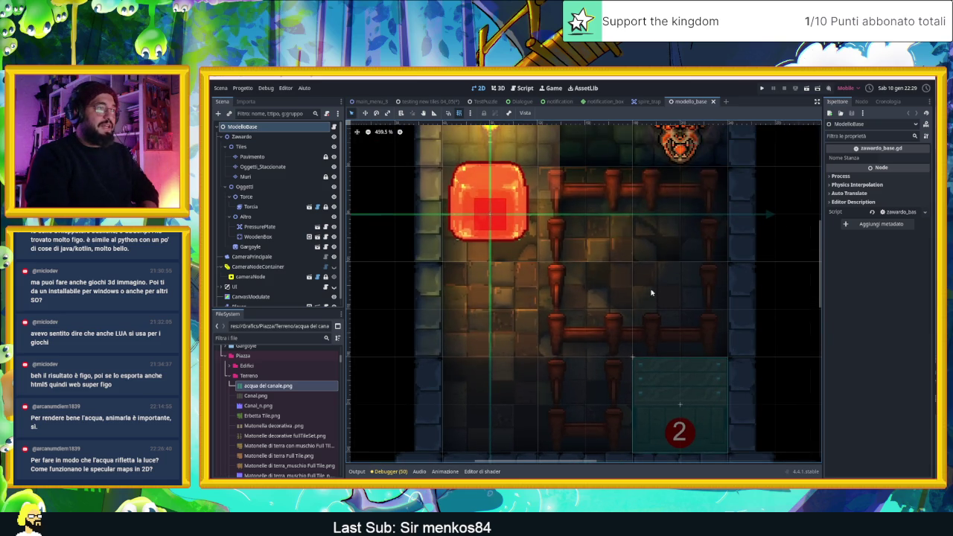
scroll(651, 293, "up", 1)
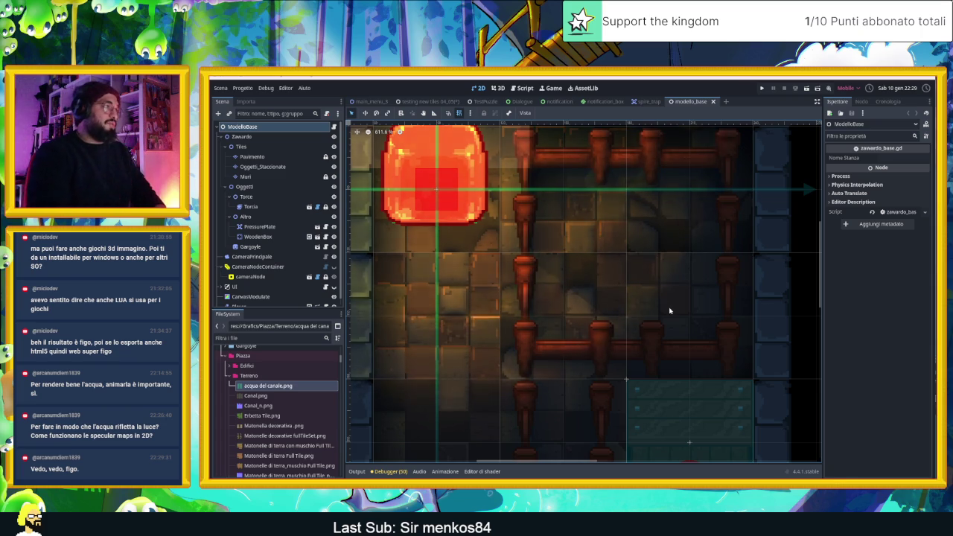
scroll(659, 318, "down", 2)
scroll(649, 326, "down", 2)
key("ctrl+s")
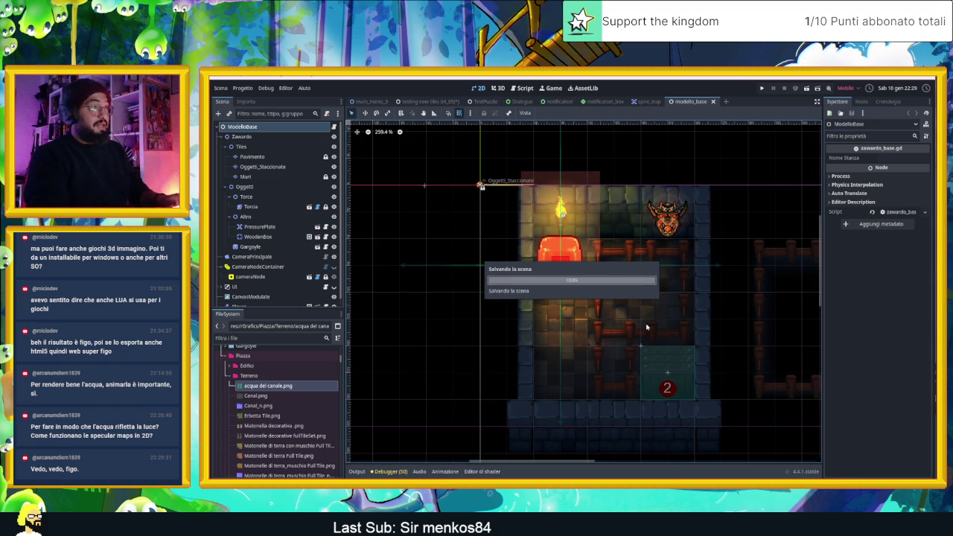
Switch to the testing new tiles 04_05 scene and save it.
left_click(429, 101)
key("ctrl+s")
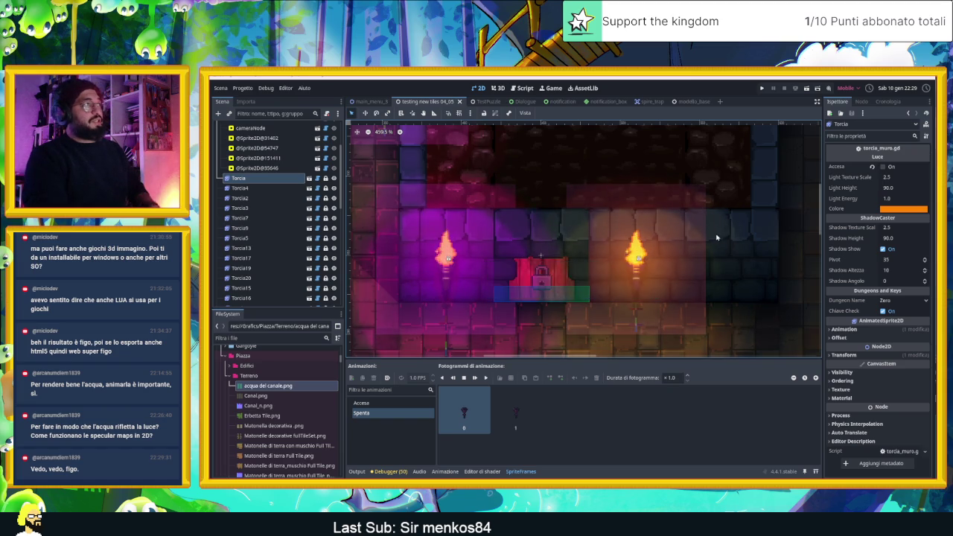
scroll(702, 209, "down", 2)
scroll(693, 224, "down", 2)
scroll(682, 246, "down", 2)
scroll(682, 246, "up", 1)
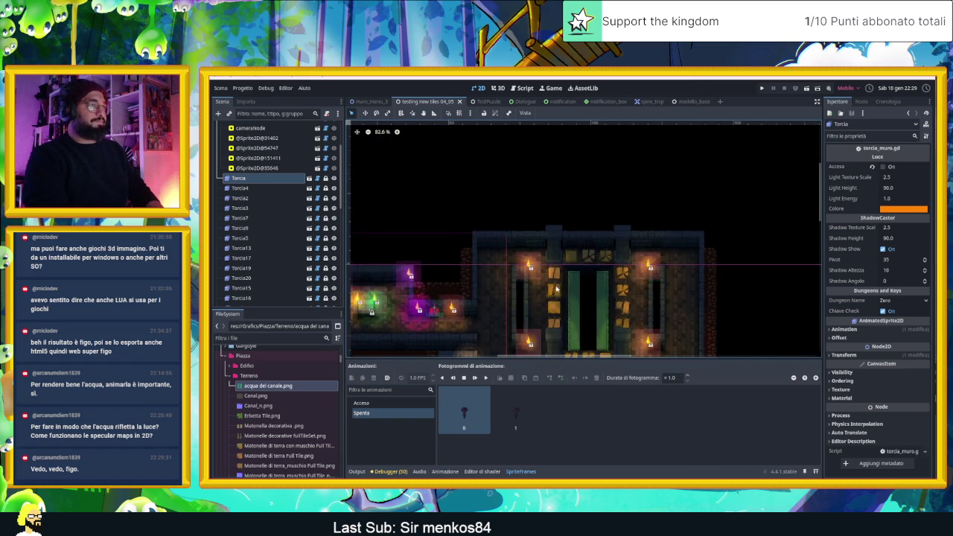
Zoom in on the room with the green pillars.
left_click_drag(683, 246, 572, 210)
scroll(572, 209, "up", 1)
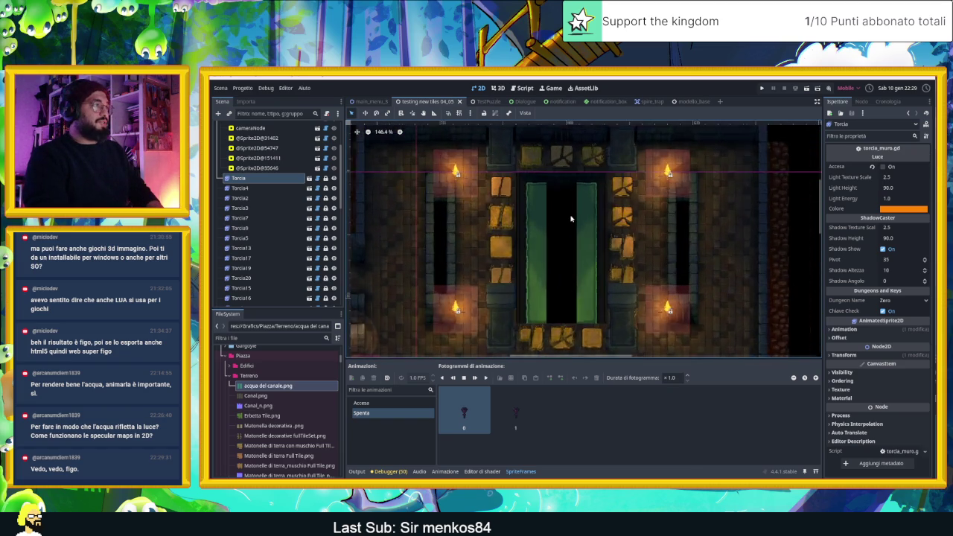
scroll(572, 211, "up", 1)
scroll(571, 213, "up", 1)
scroll(570, 216, "up", 1)
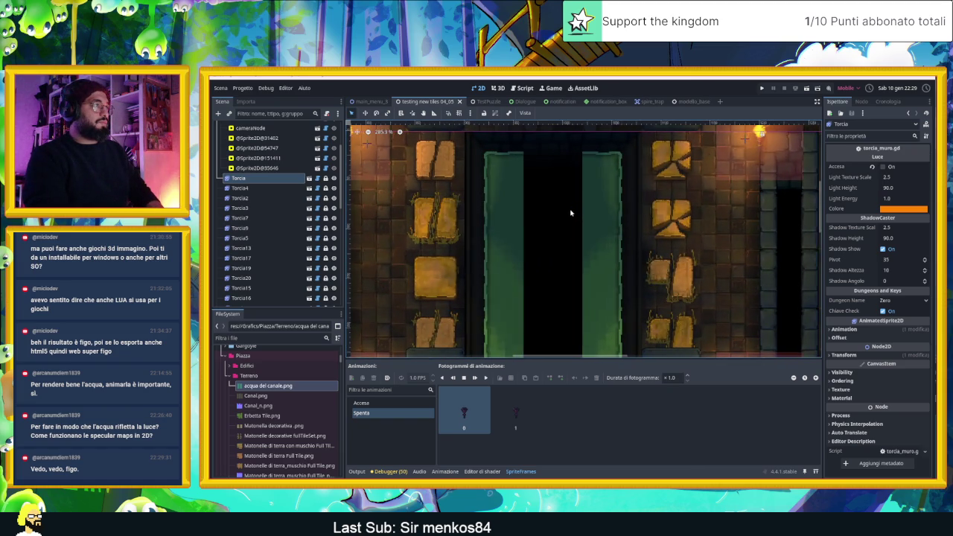
scroll(571, 215, "down", 1)
scroll(571, 215, "down", 1)
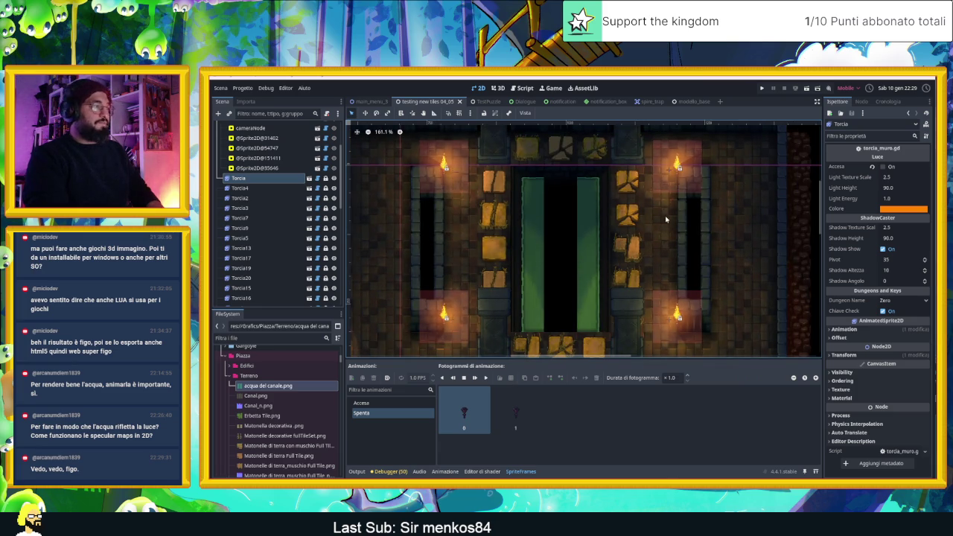
scroll(285, 128, "up", 3)
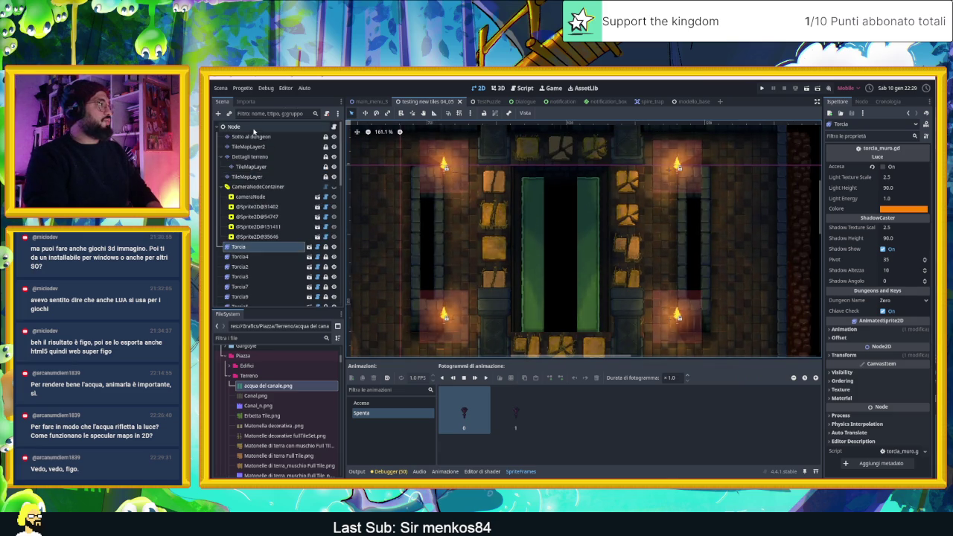
Select the scene's root Node and look over the torches and courtyard.
left_click(254, 128)
scroll(648, 313, "down", 2)
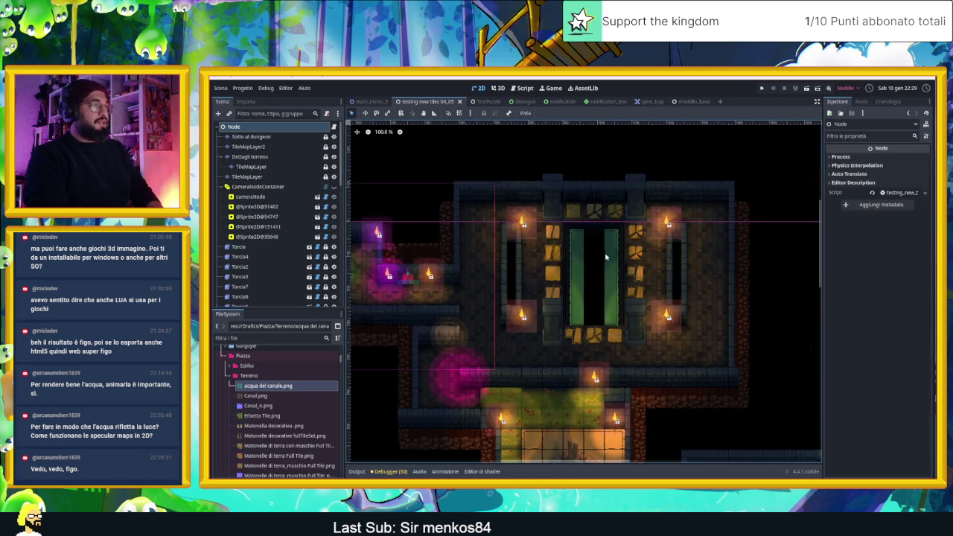
scroll(603, 259, "up", 2)
scroll(596, 259, "up", 2)
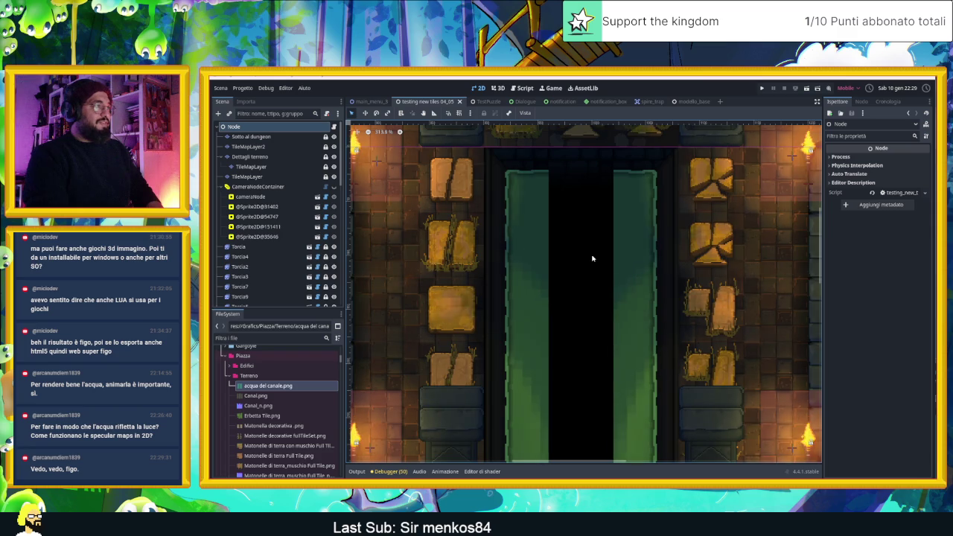
scroll(599, 259, "down", 4)
left_click_drag(754, 381, 689, 232)
scroll(689, 232, "up", 3)
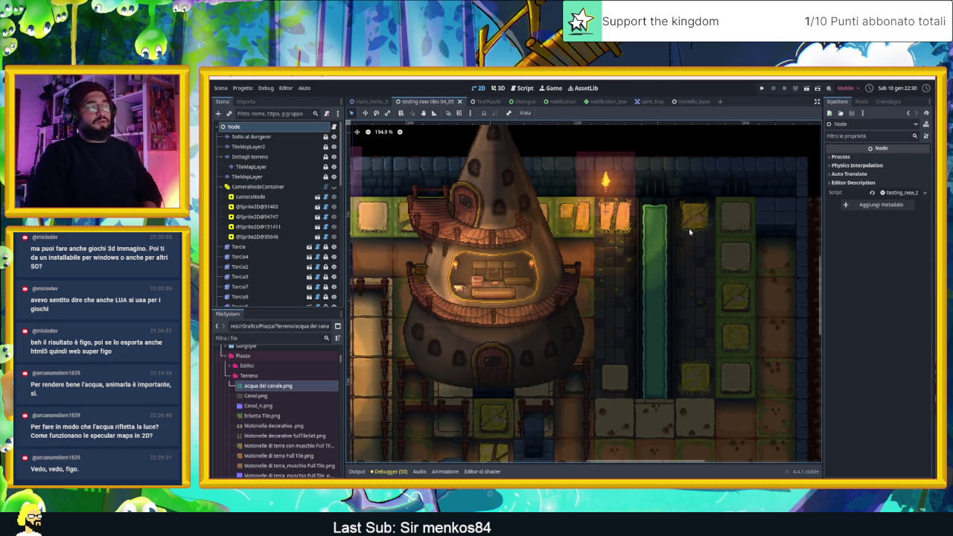
scroll(690, 233, "up", 5)
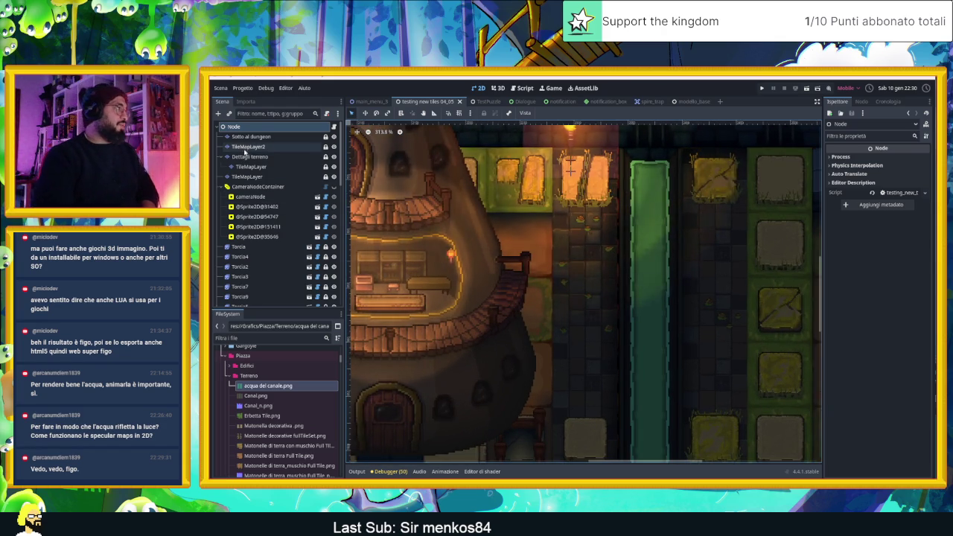
Open TileMapLayer2's TileSet on the Pavimento matonelle tile source.
left_click(248, 147)
left_click(379, 447)
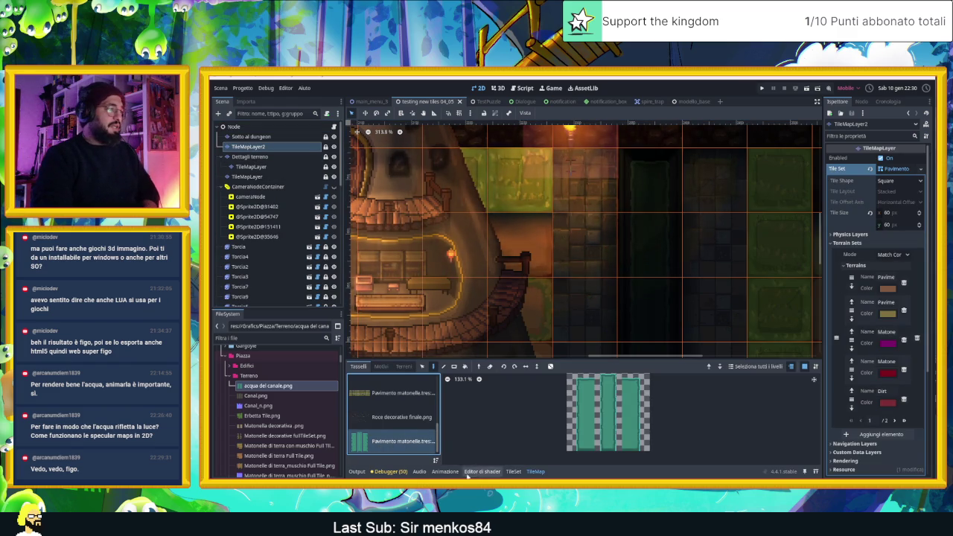
left_click(513, 472)
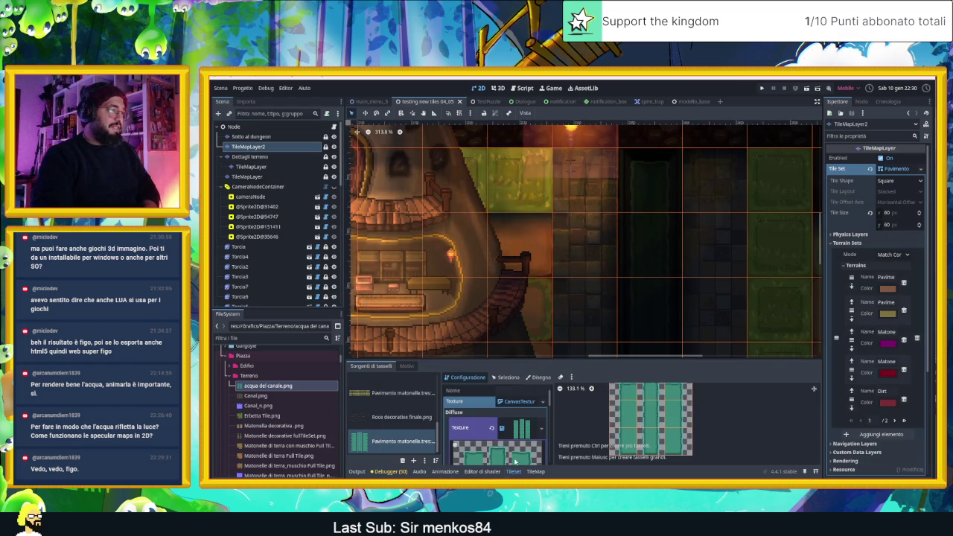
scroll(521, 450, "down", 3)
scroll(525, 445, "down", 3)
scroll(528, 441, "down", 3)
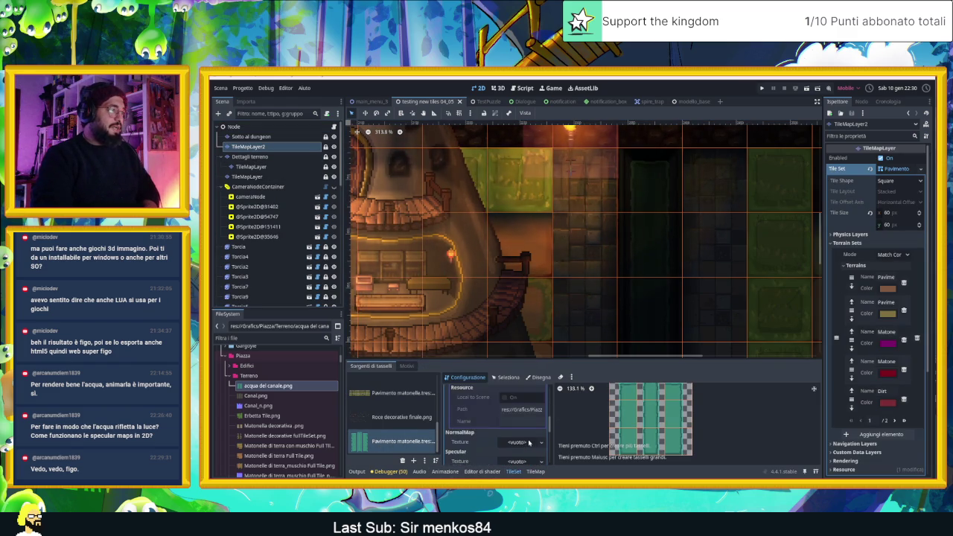
Check that NormalMap and Specular are empty, then bring up the tile's atlas properties.
scroll(525, 440, "up", 1)
scroll(514, 443, "up", 1)
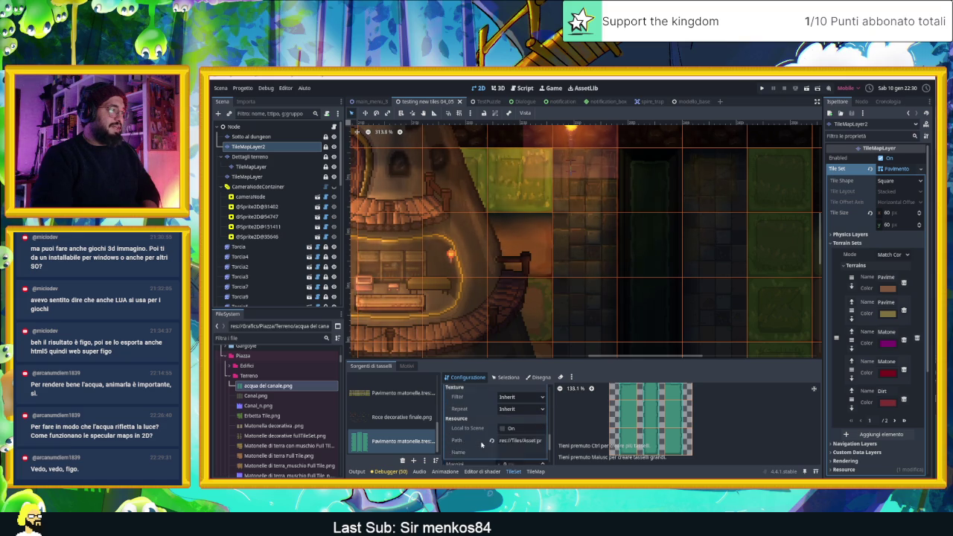
scroll(482, 444, "down", 1)
scroll(482, 445, "down", 2)
scroll(482, 445, "down", 1)
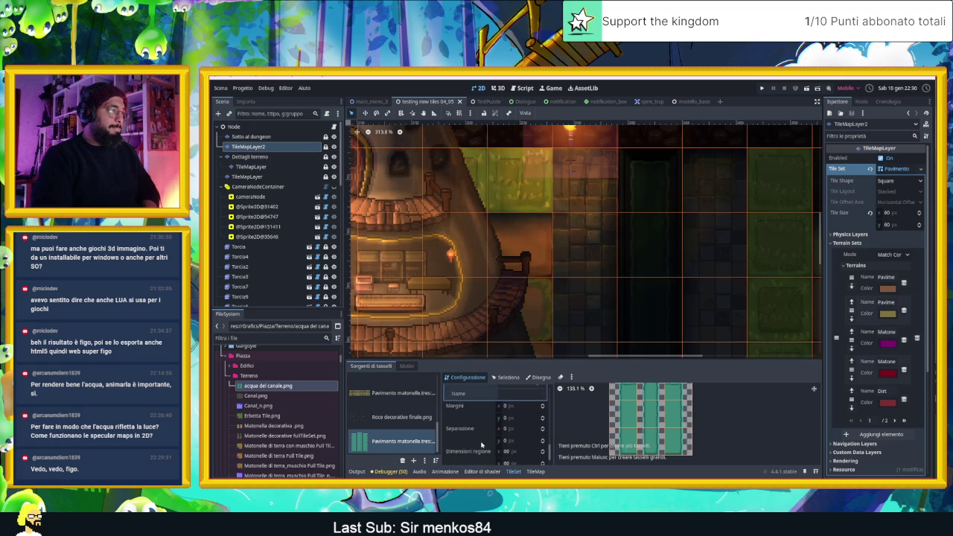
scroll(481, 444, "down", 1)
scroll(482, 444, "down", 1)
scroll(482, 445, "up", 2)
scroll(482, 444, "up", 1)
scroll(482, 444, "up", 1)
scroll(482, 444, "up", 1)
scroll(482, 445, "down", 2)
scroll(481, 444, "down", 1)
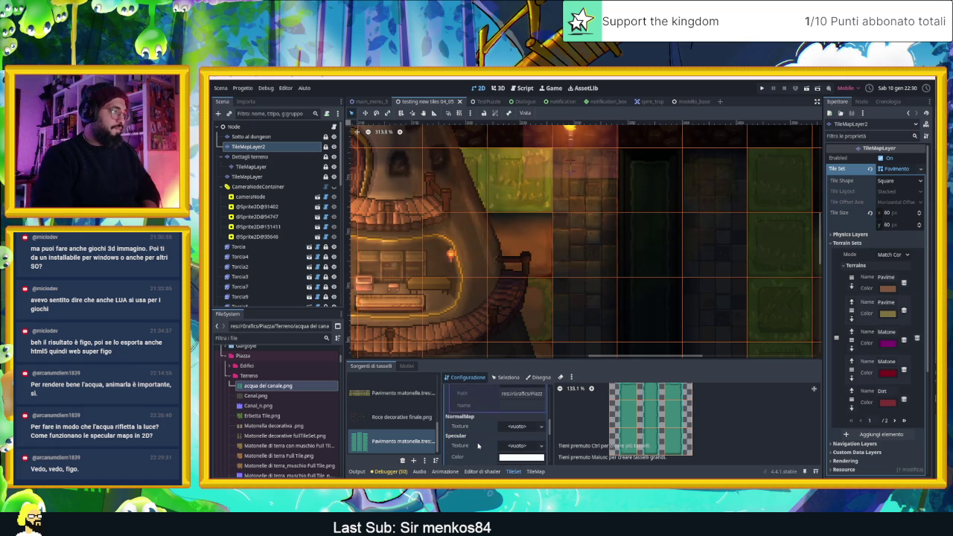
scroll(478, 445, "down", 1)
left_click(506, 377)
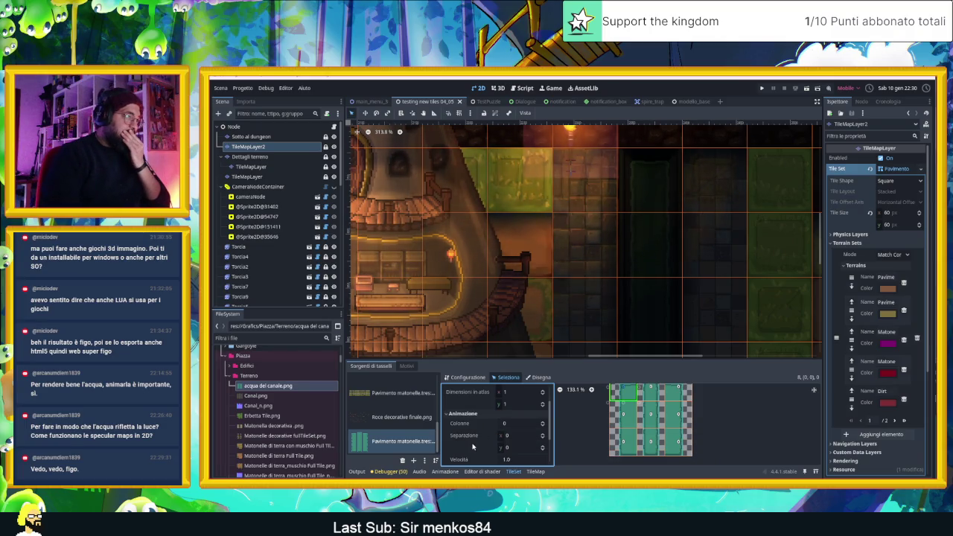
Expand the tile's animation Frames list: 0 columns, 0 separation, speed 1.0, Default mode.
scroll(480, 444, "down", 1)
scroll(479, 446, "down", 1)
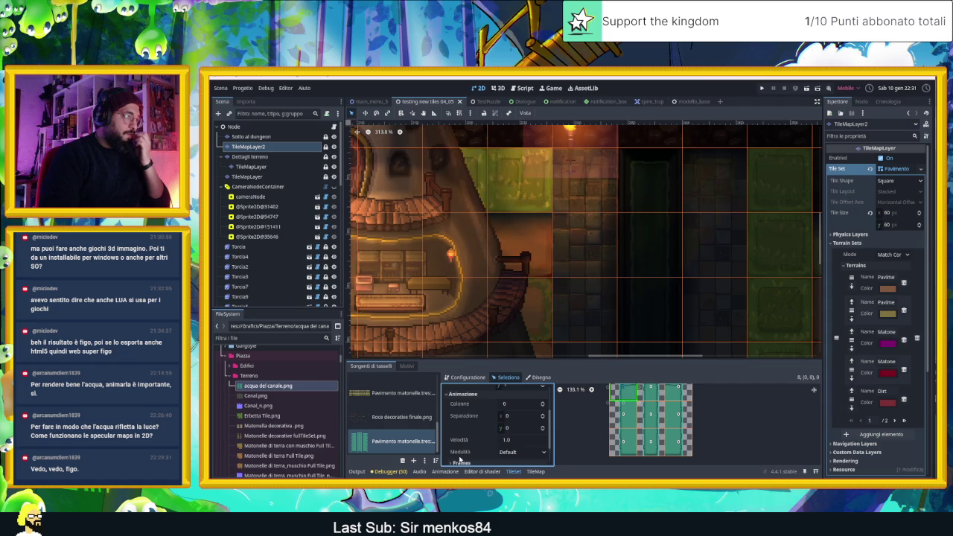
left_click(461, 461)
scroll(462, 451, "down", 2)
scroll(462, 442, "down", 1)
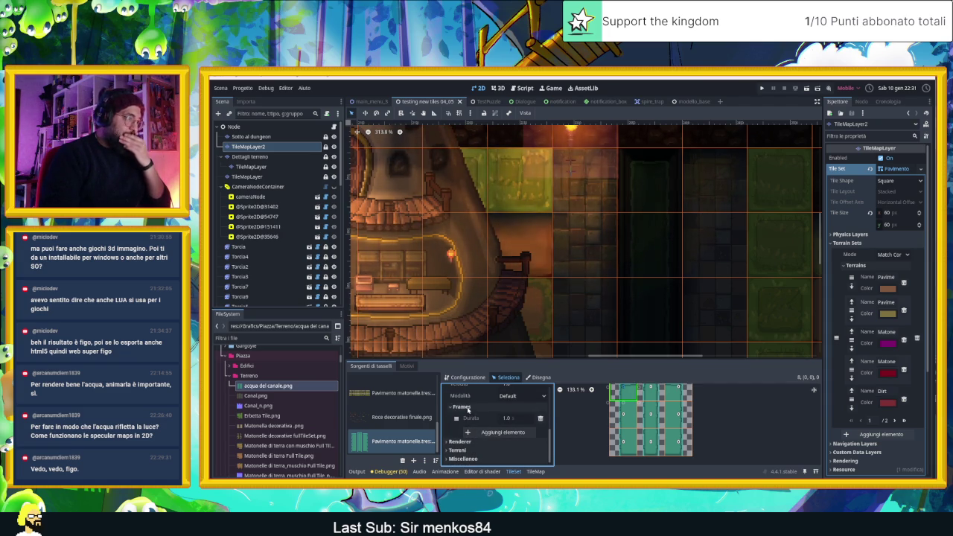
scroll(467, 421, "up", 3)
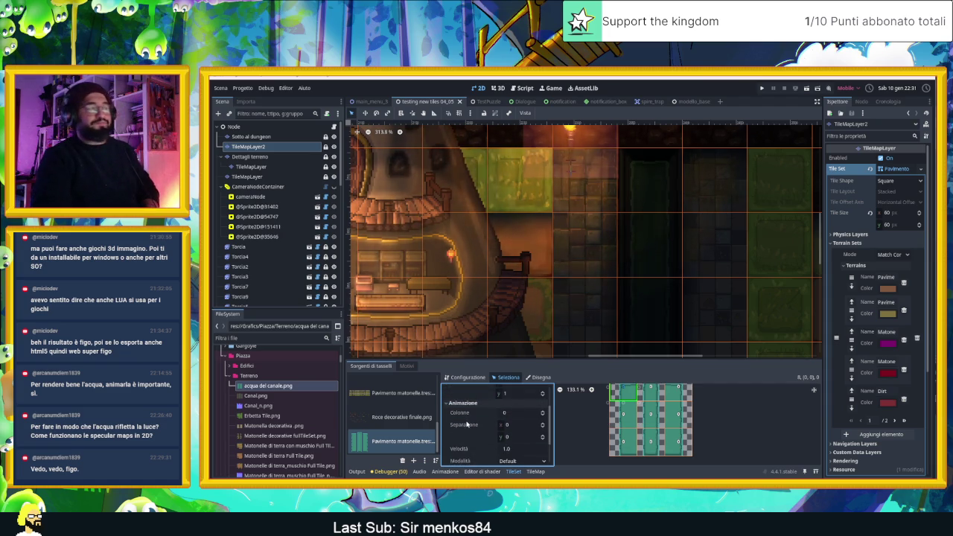
scroll(467, 421, "up", 2)
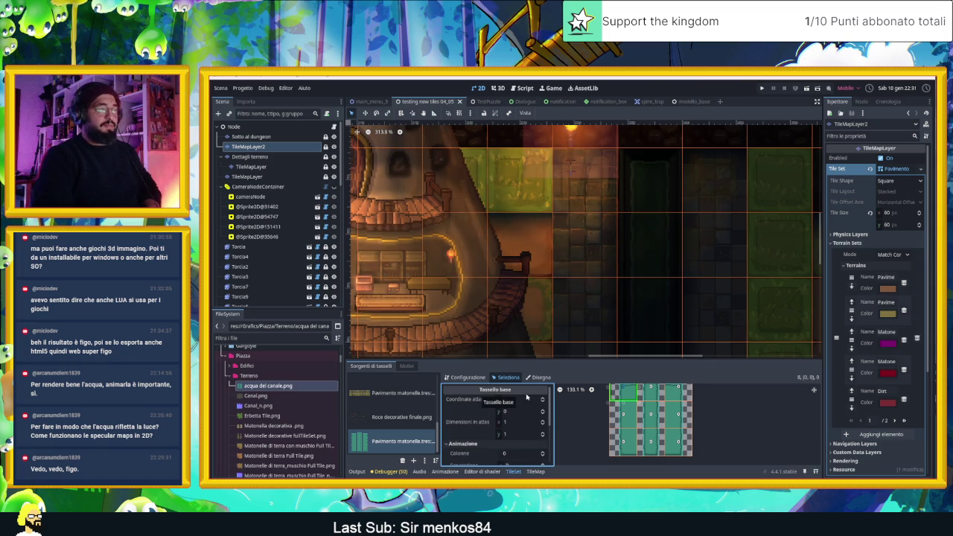